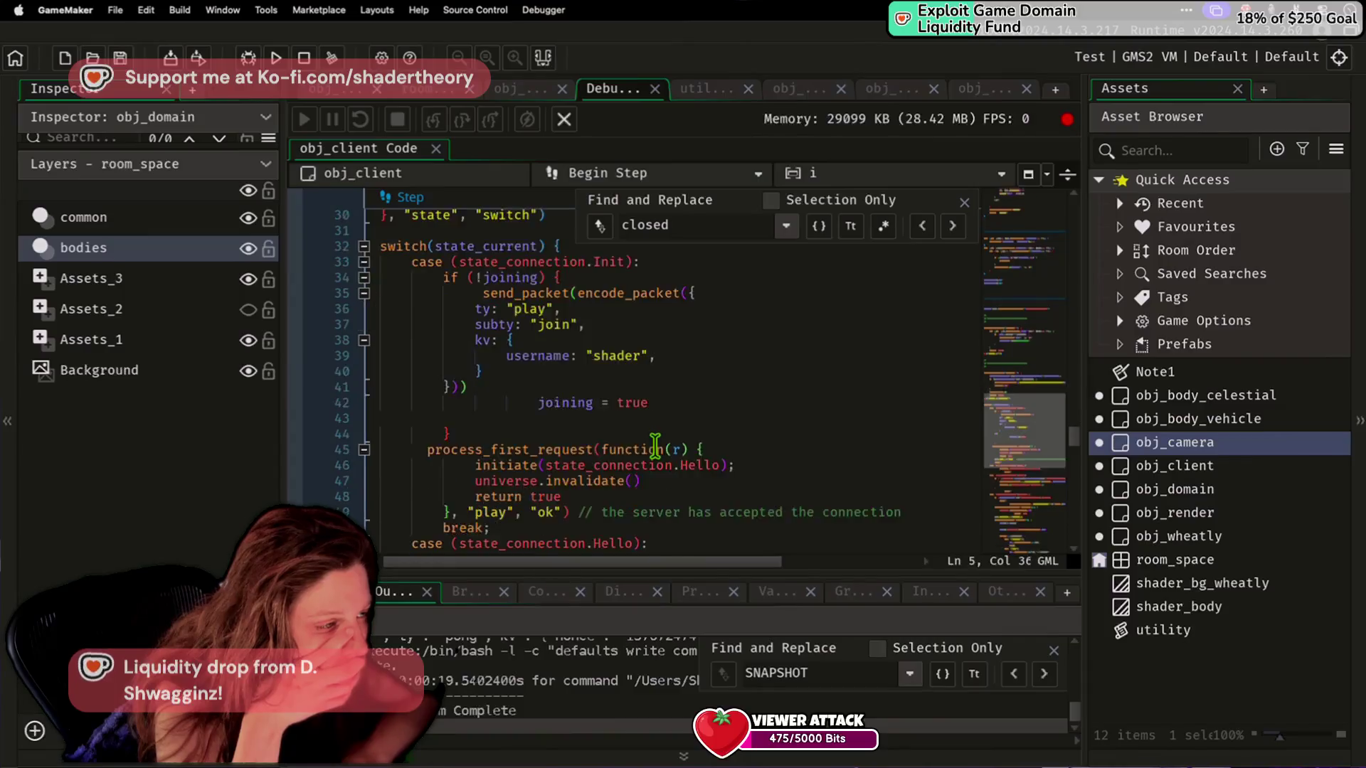
{"action": "scroll", "coordinate": [654, 446], "scroll_direction": "down", "scroll_amount": 9}
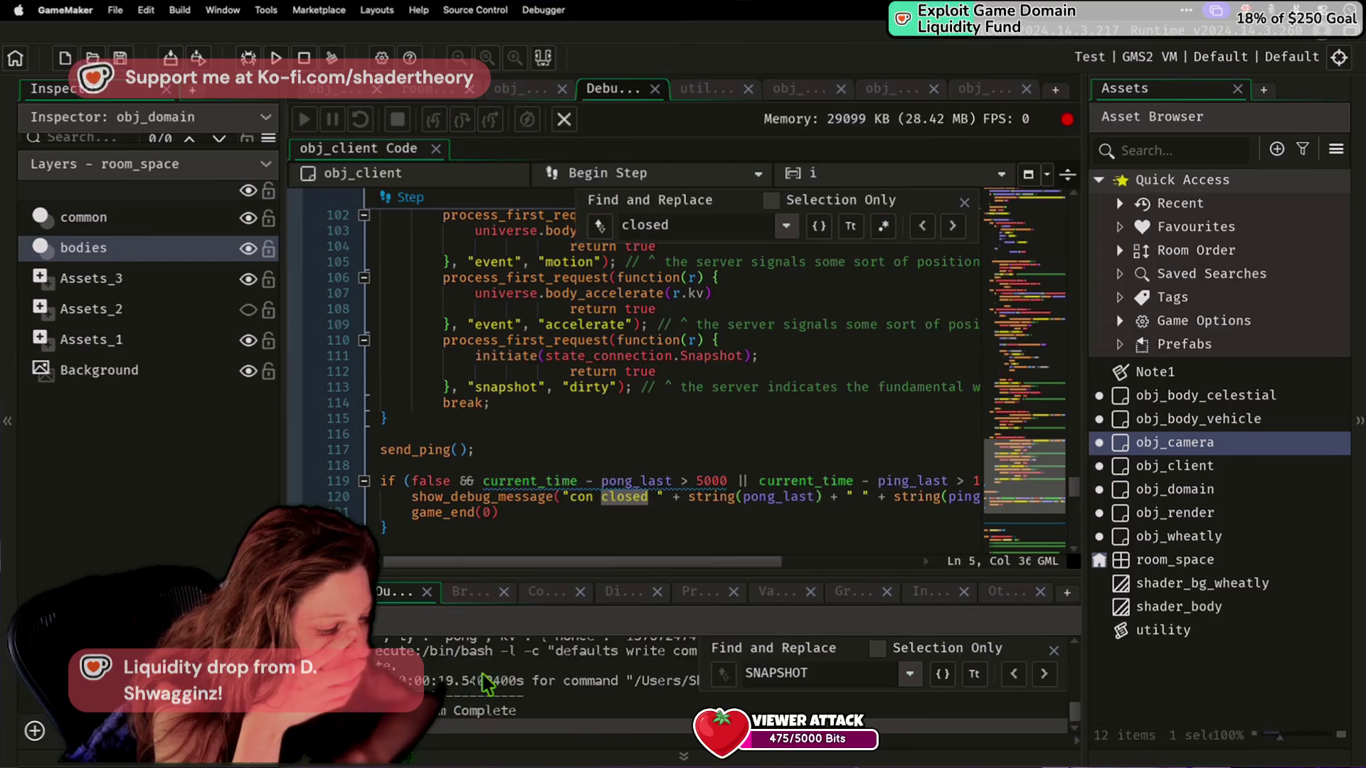
Look over obj_client's Begin Step snapshot handlers, then put the cursor in the output log's Find field.
{"action": "scroll", "coordinate": [561, 538], "scroll_direction": "up", "scroll_amount": 13}
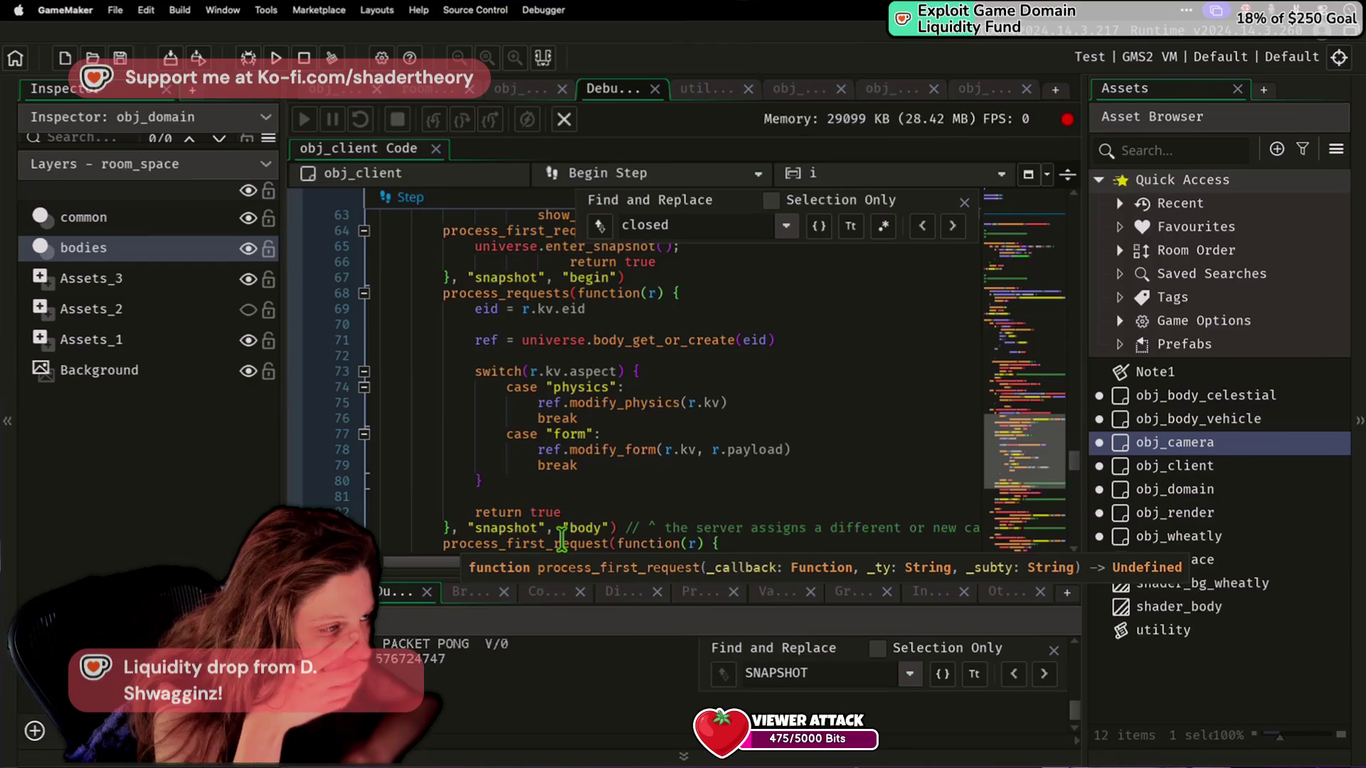
{"action": "scroll", "coordinate": [562, 539], "scroll_direction": "down", "scroll_amount": 6}
{"action": "scroll", "coordinate": [561, 538], "scroll_direction": "up", "scroll_amount": 5}
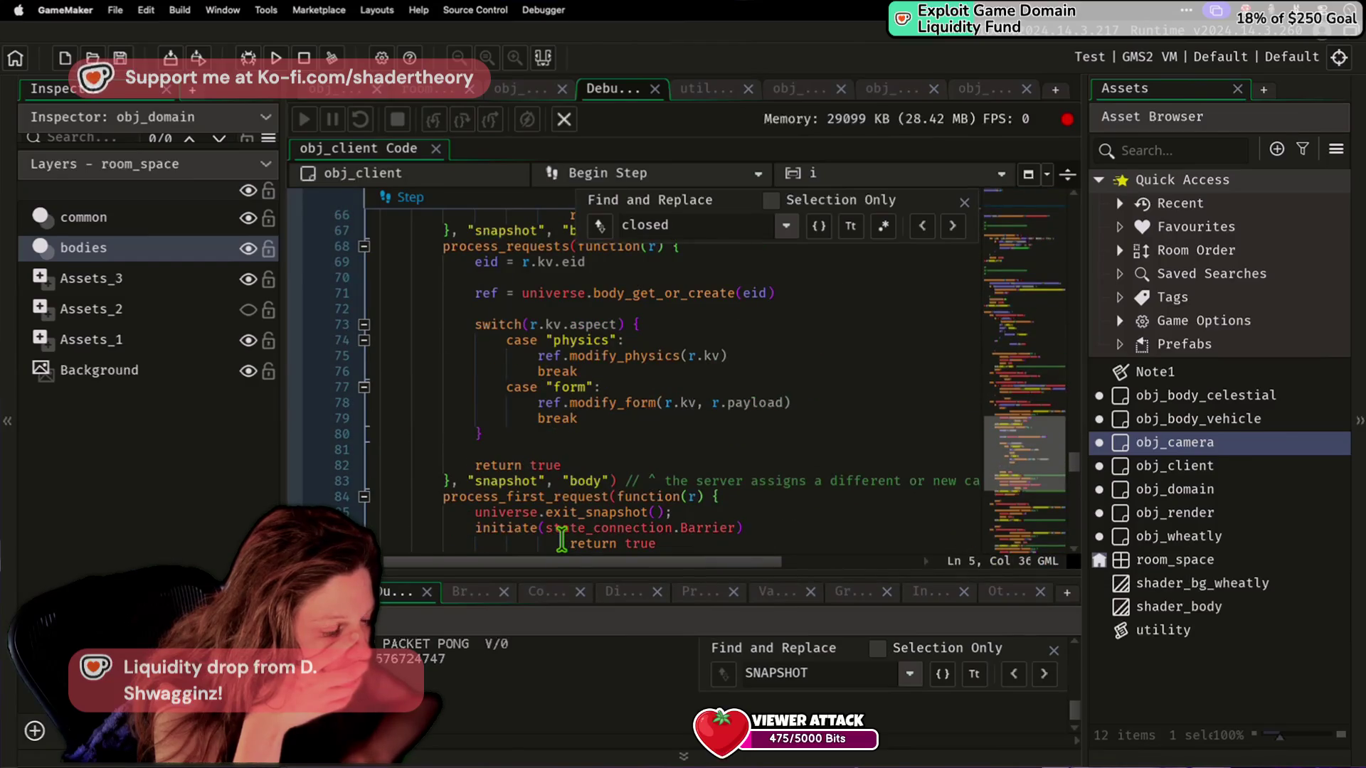
{"action": "scroll", "coordinate": [561, 539], "scroll_direction": "up", "scroll_amount": 1}
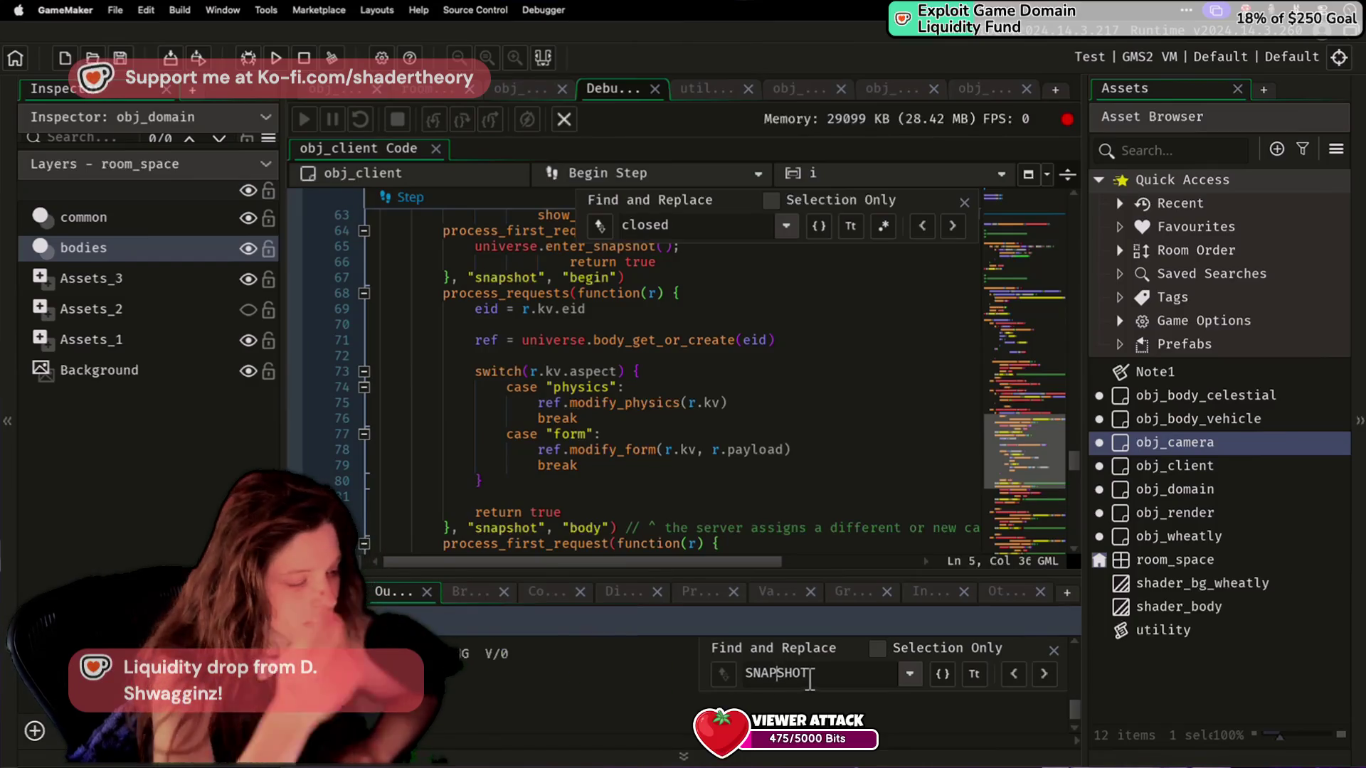
{"action": "left_click", "coordinate": [854, 674]}
Extend the GameMaker log search with 'BODY' and search the server terminal for 'SNAPSHOT BODY'.
{"action": "type", "text": "BODY"}
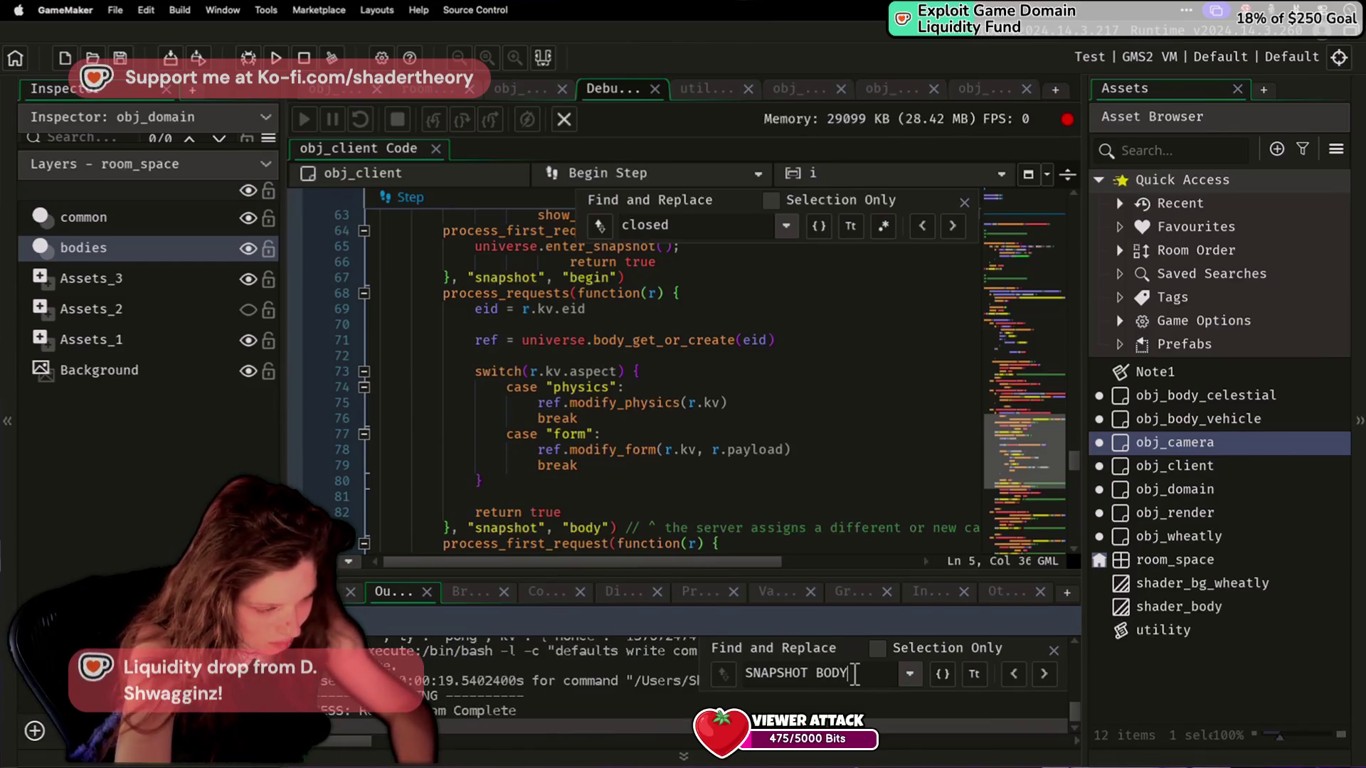
{"action": "key", "text": "super+Tab"}
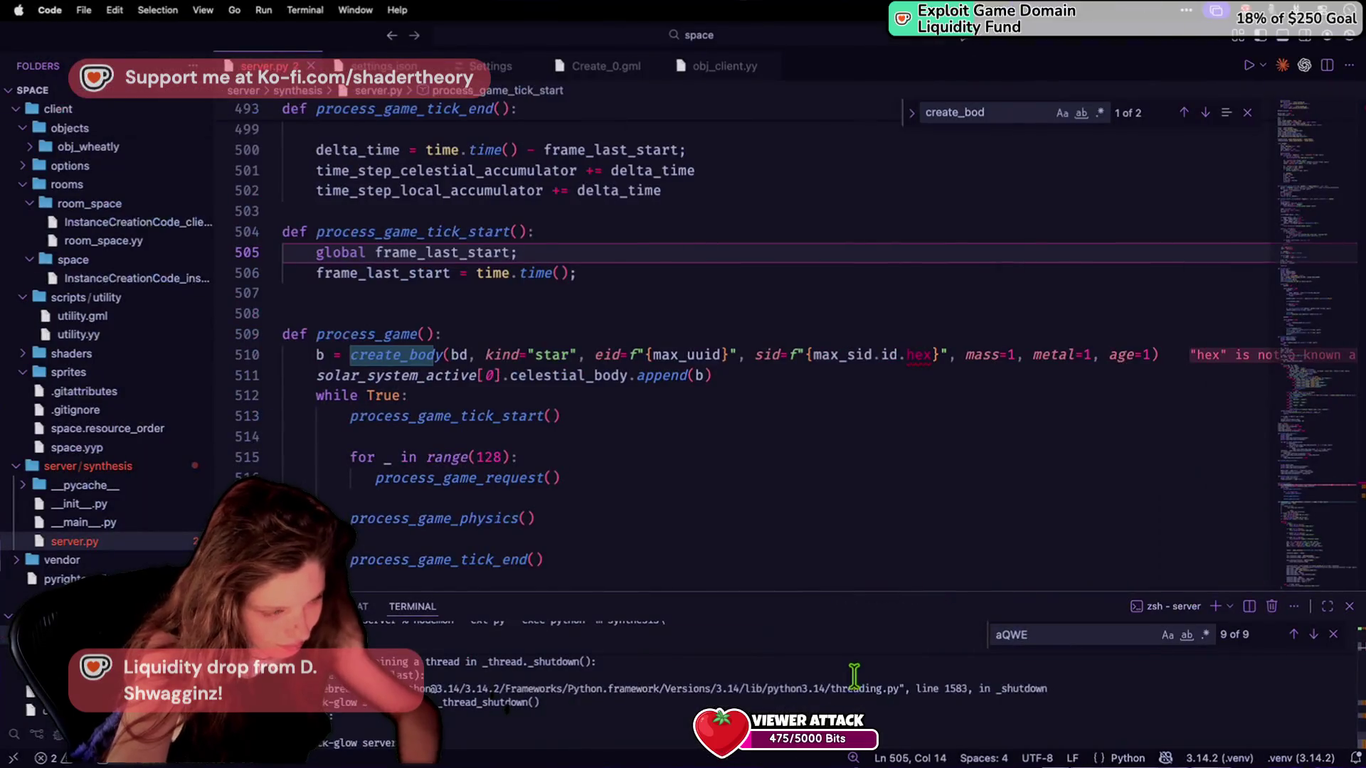
{"action": "double_click", "coordinate": [1006, 635]}
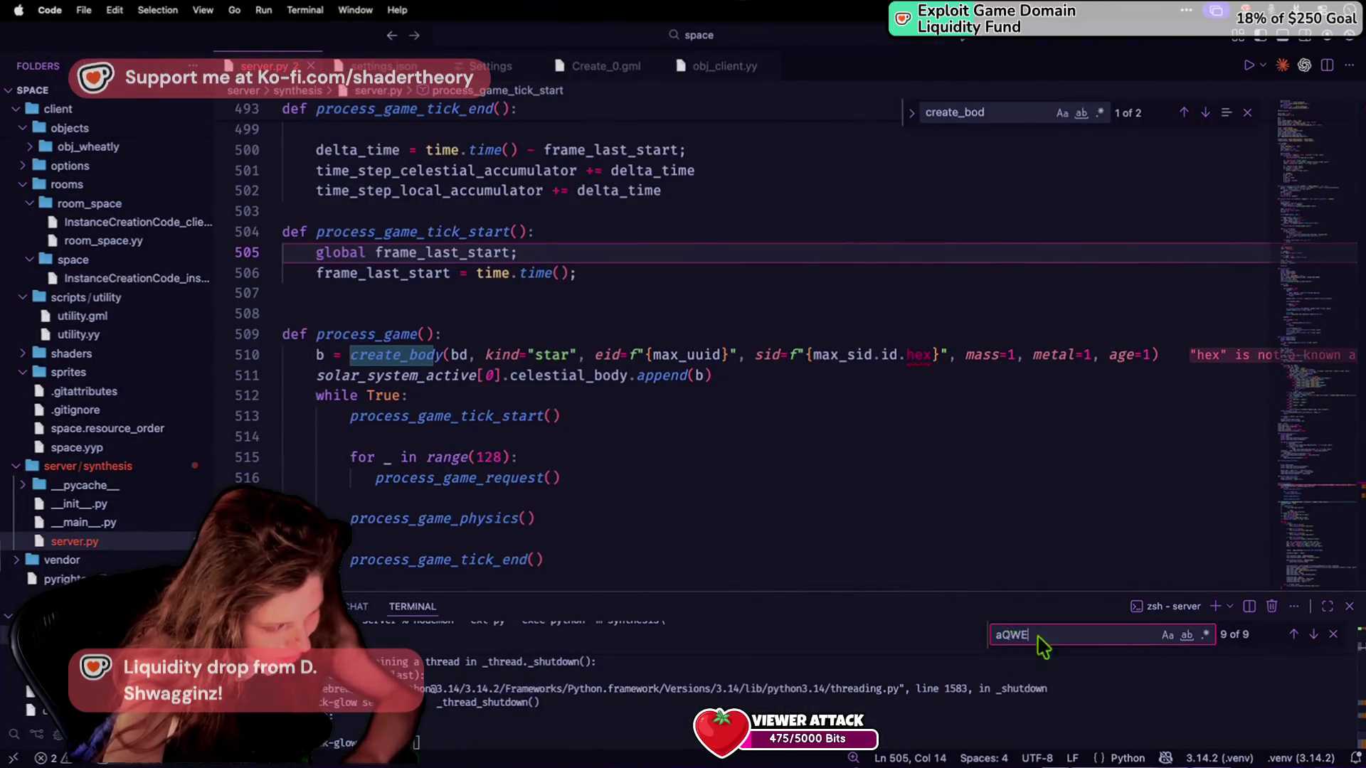
{"action": "type", "text": "/"}
{"action": "key", "text": "BackSpace"}
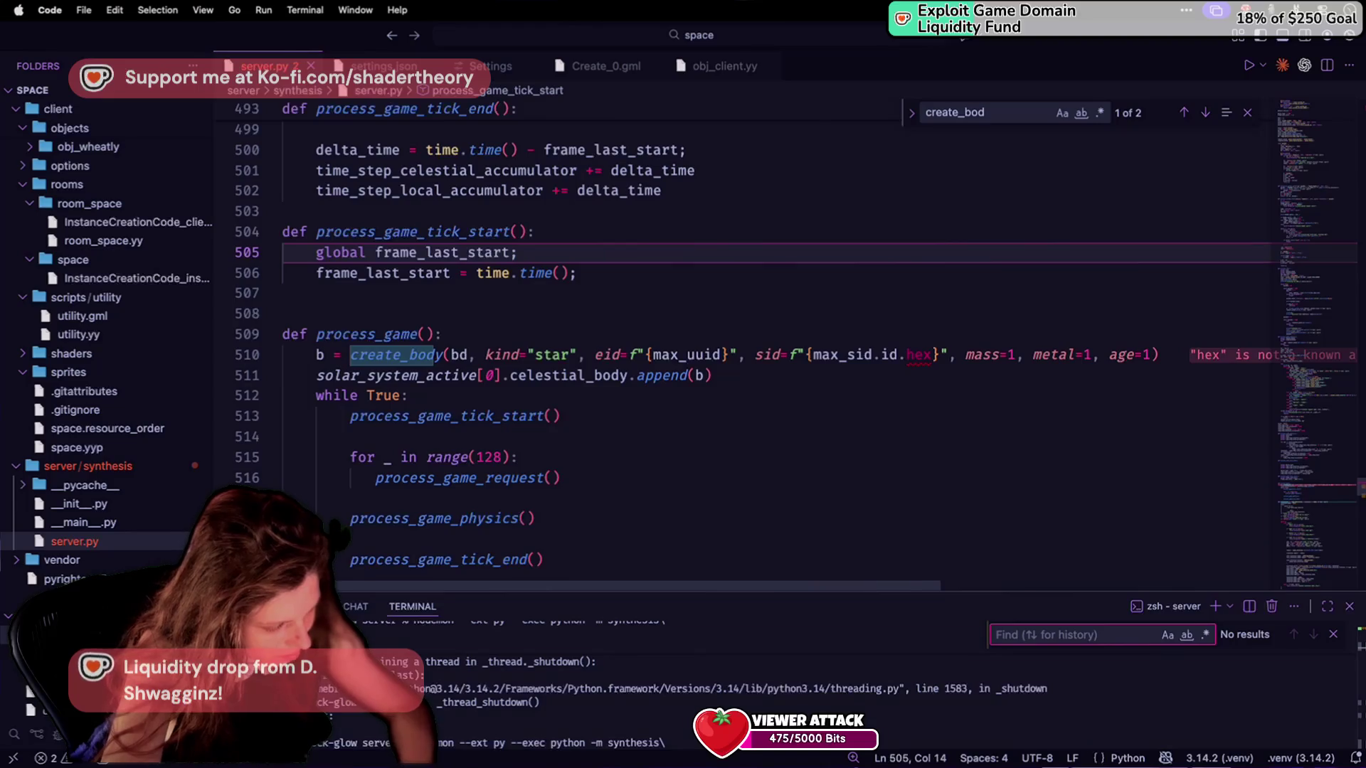
{"action": "type", "text": "SNAPSHOT"}
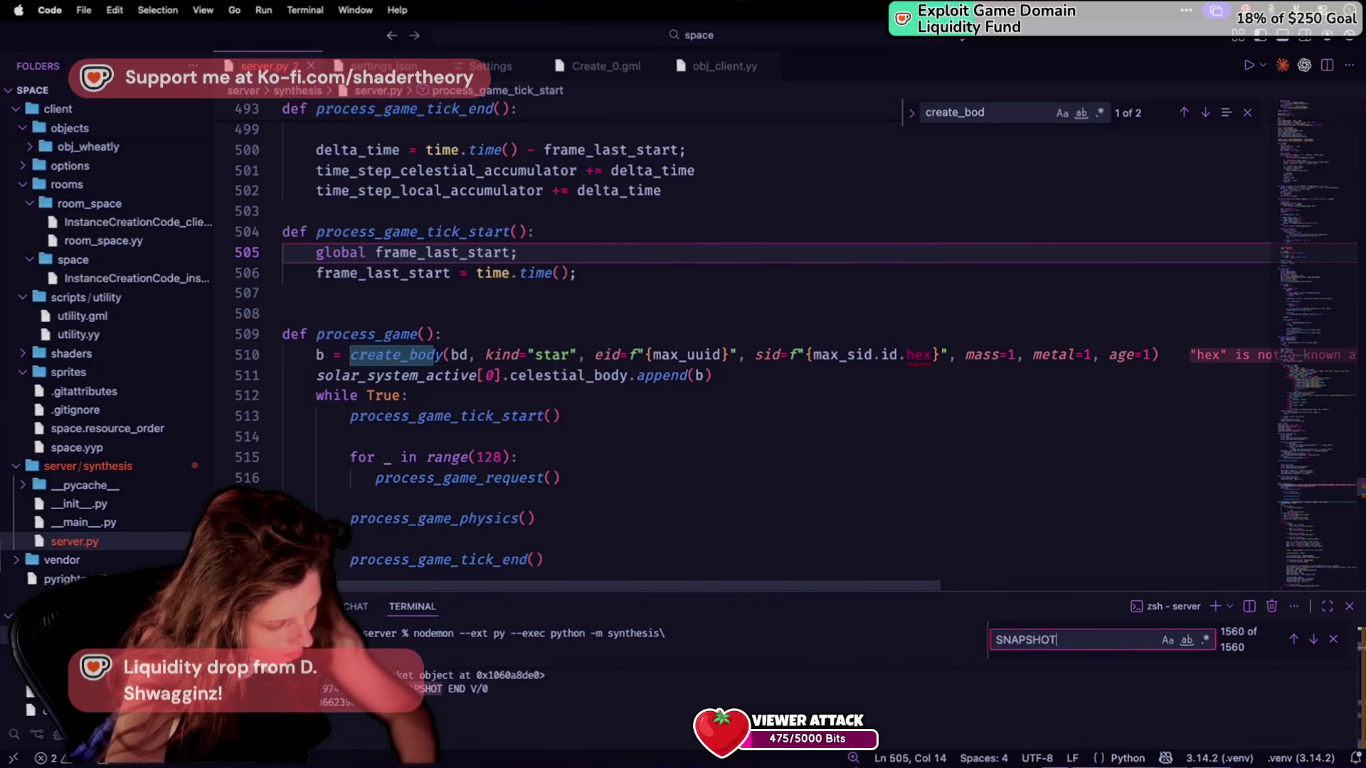
{"action": "type", "text": " BEGIN"}
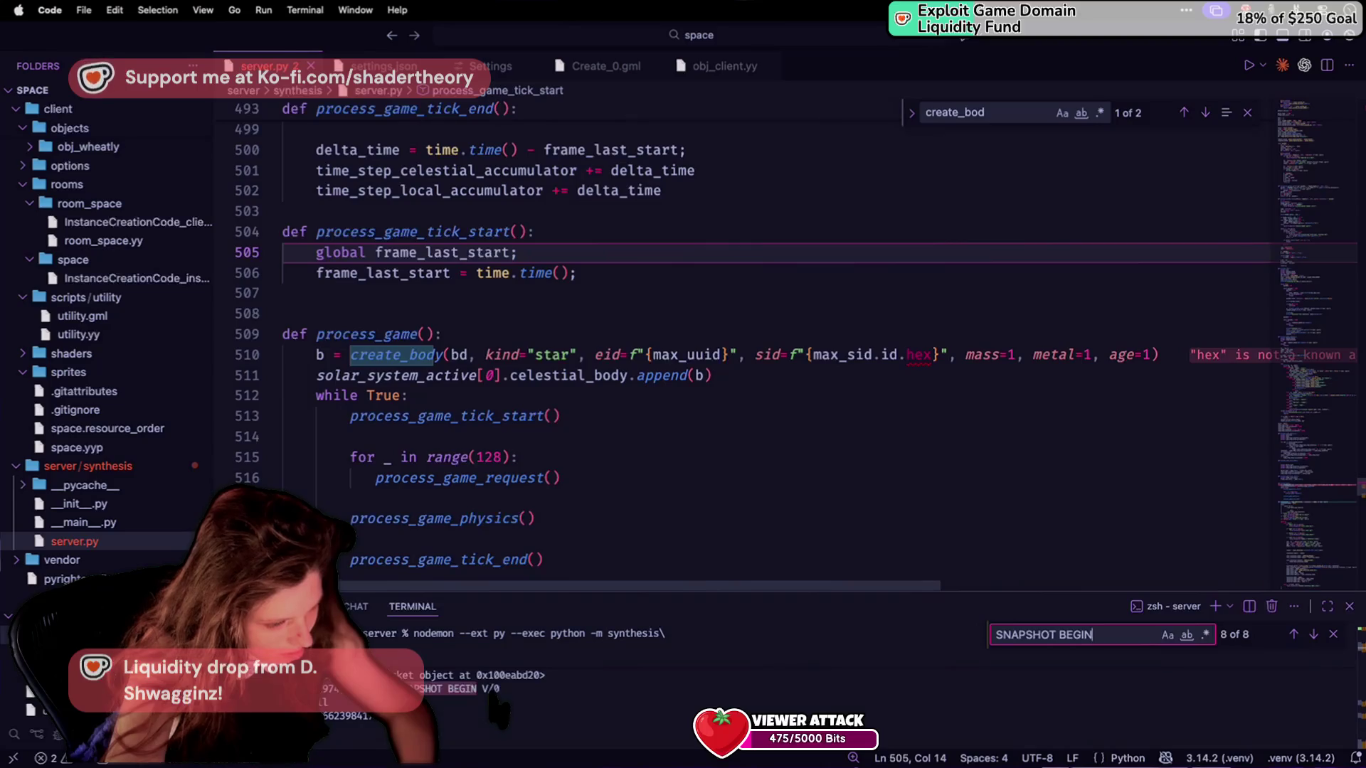
{"action": "key", "text": "BackSpace"}
{"action": "key", "text": "BackSpace"}
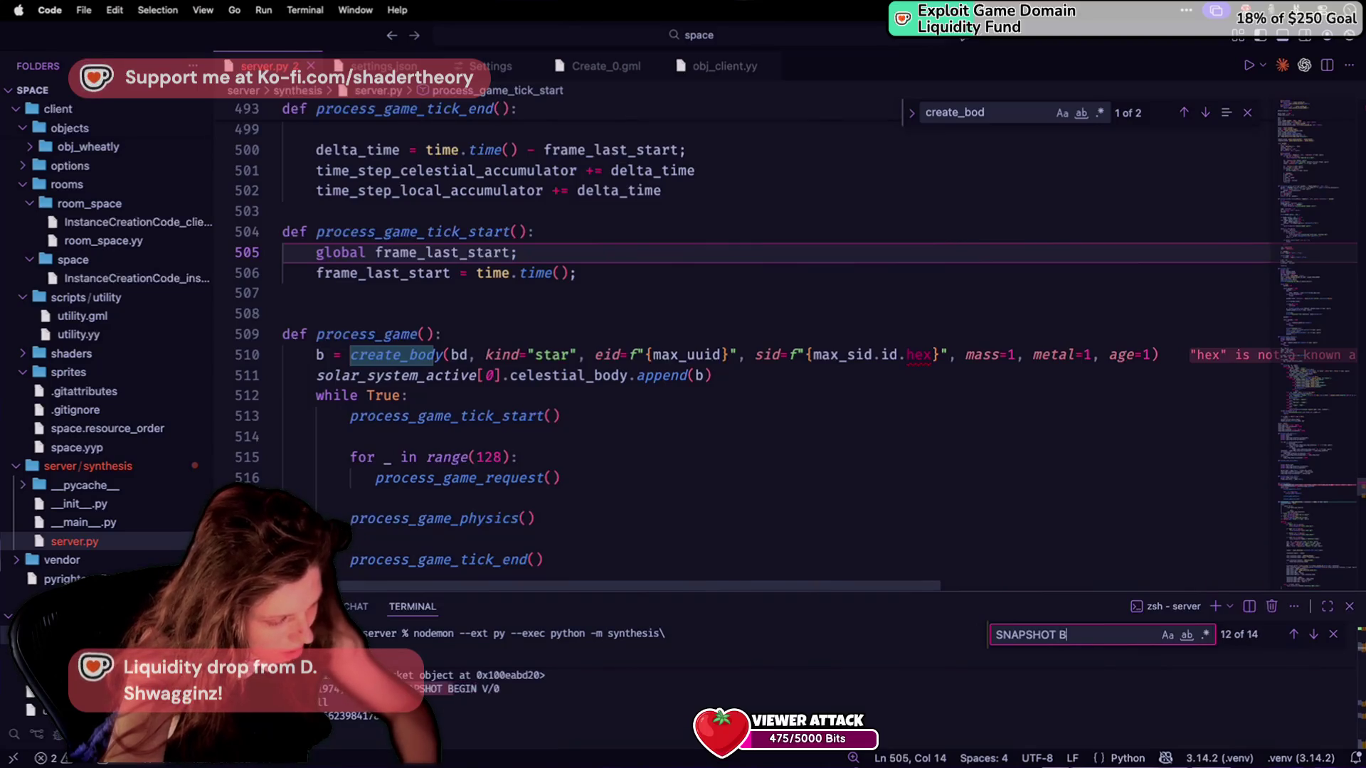
{"action": "type", "text": "ODY"}
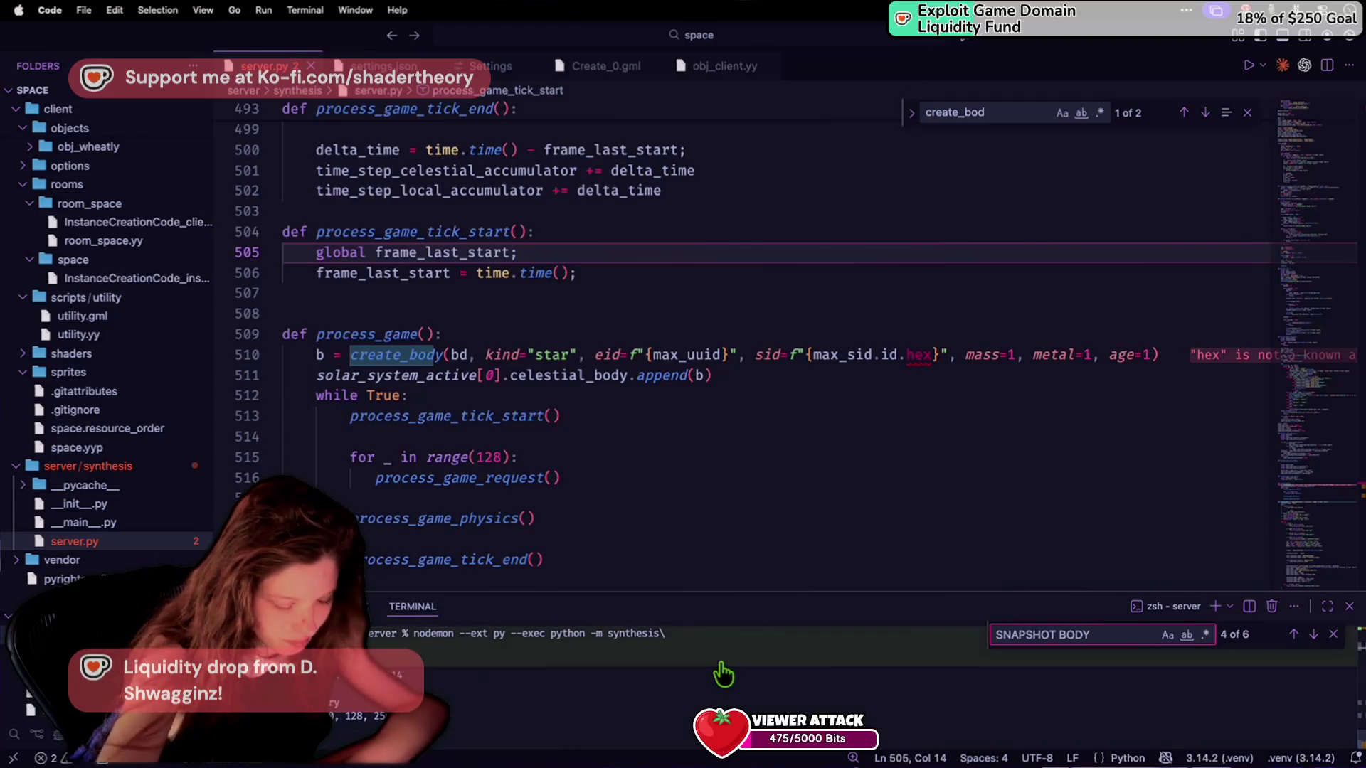
Compare obj_client's snapshot code with the terminal's SNAPSHOT BODY matches, ending back in GameMaker.
{"action": "key", "text": "super+Tab"}
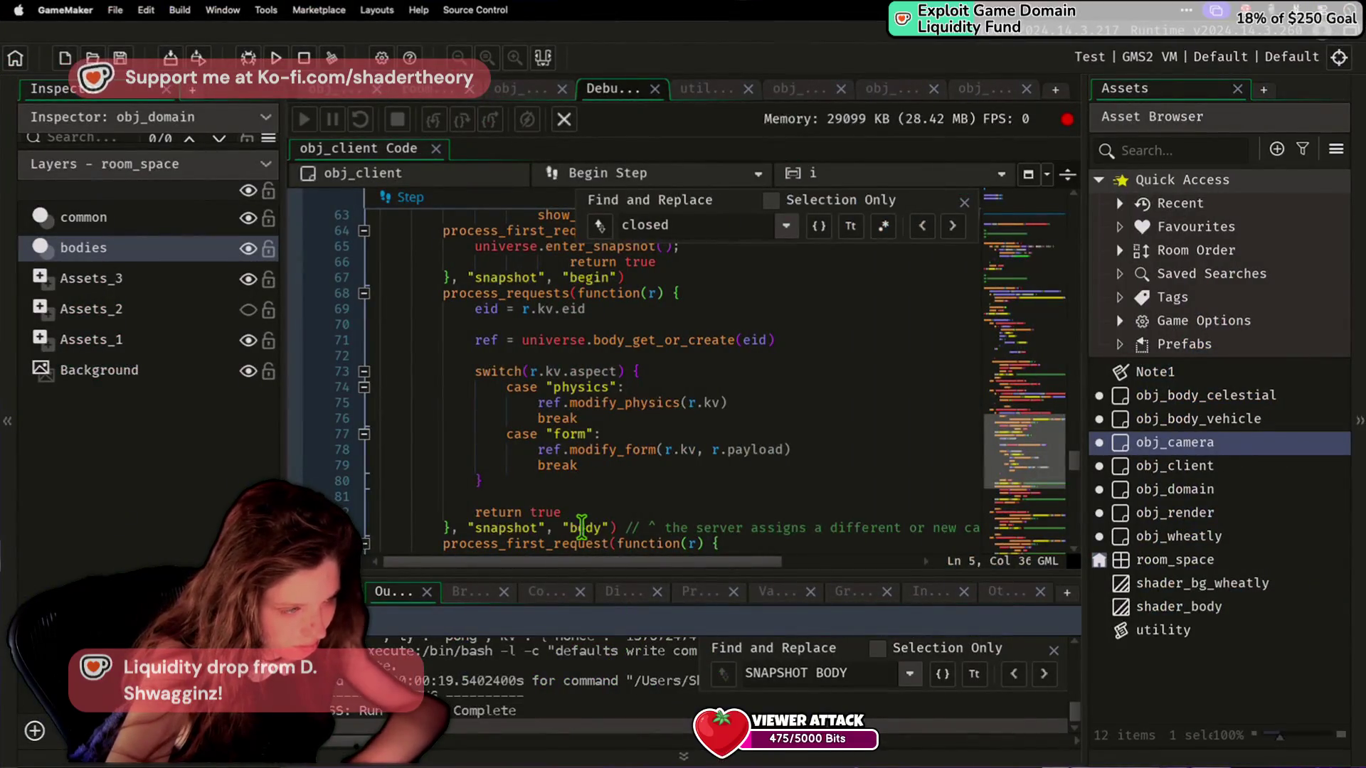
{"action": "left_click", "coordinate": [581, 527]}
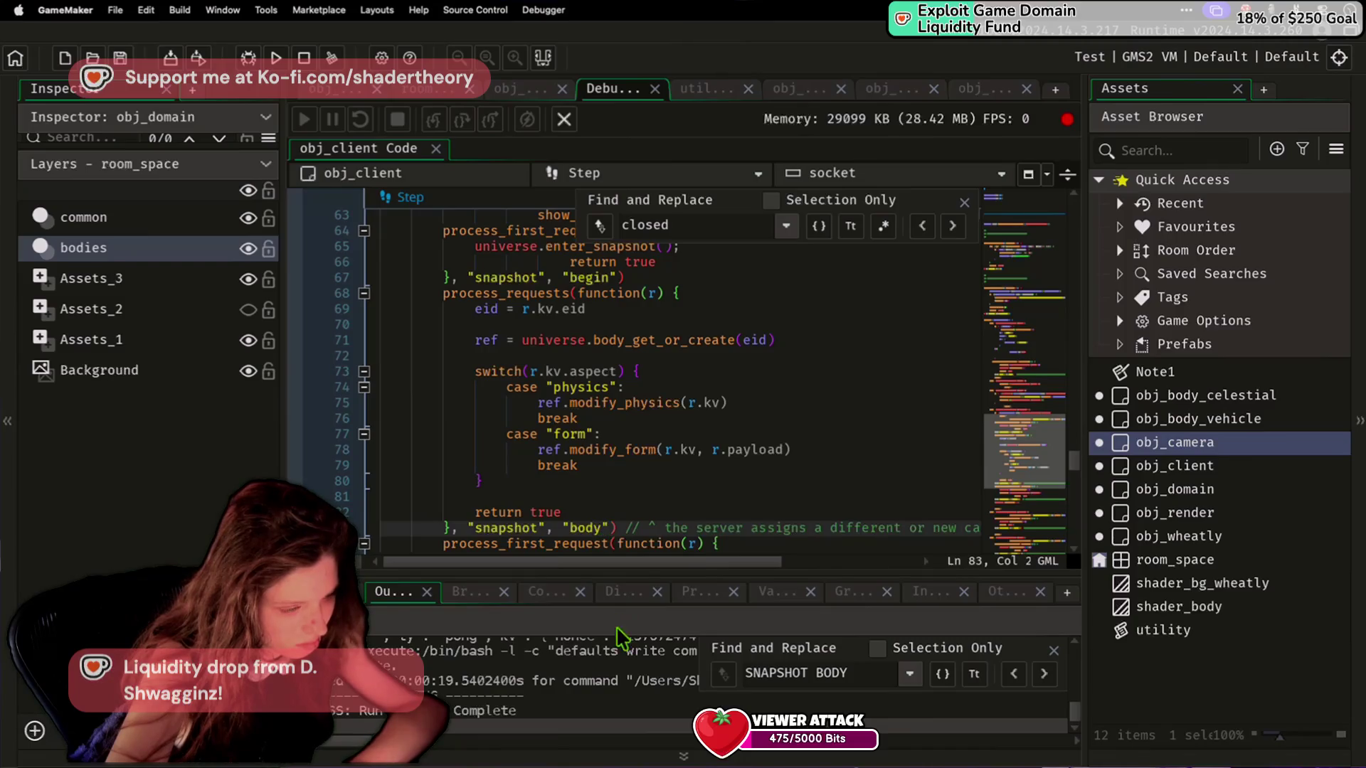
{"action": "key", "text": "super+Tab"}
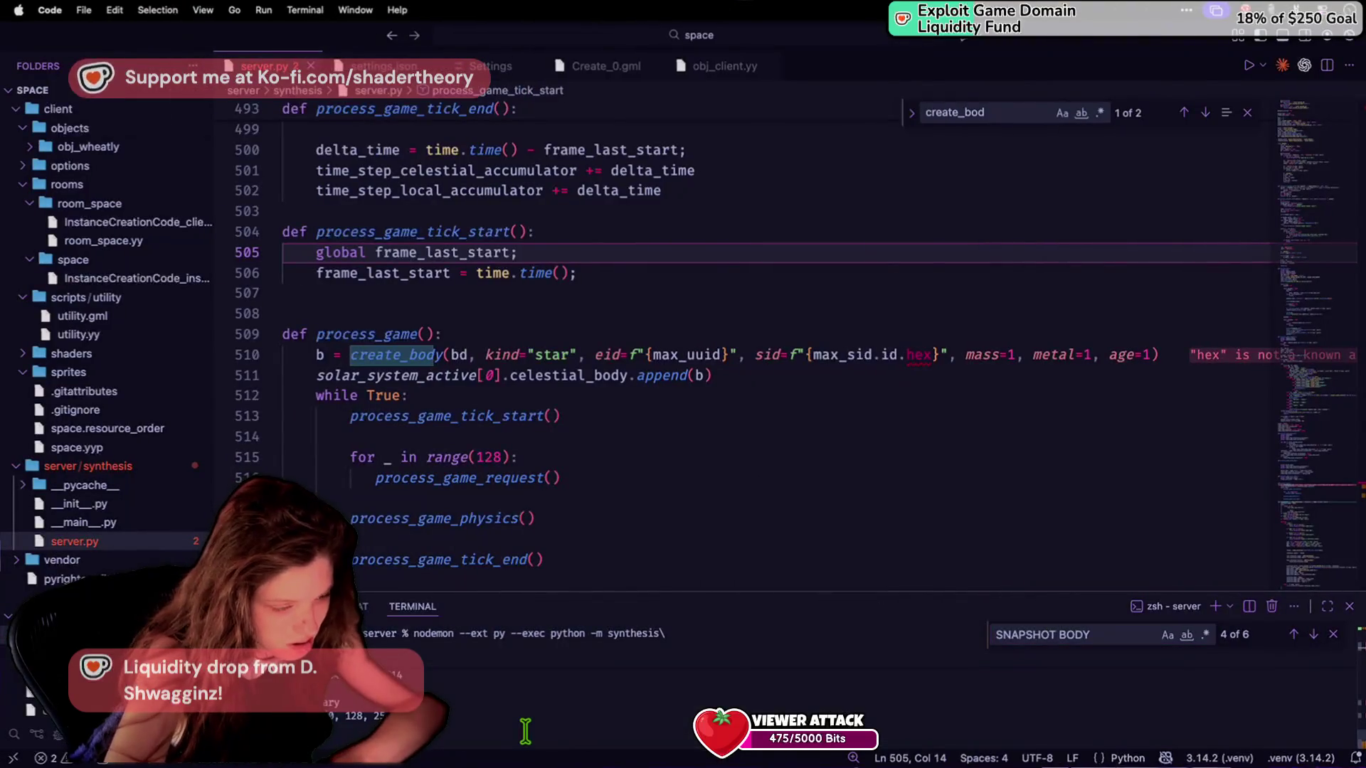
{"action": "key", "text": "ctrl+c"}
{"action": "key", "text": "Up"}
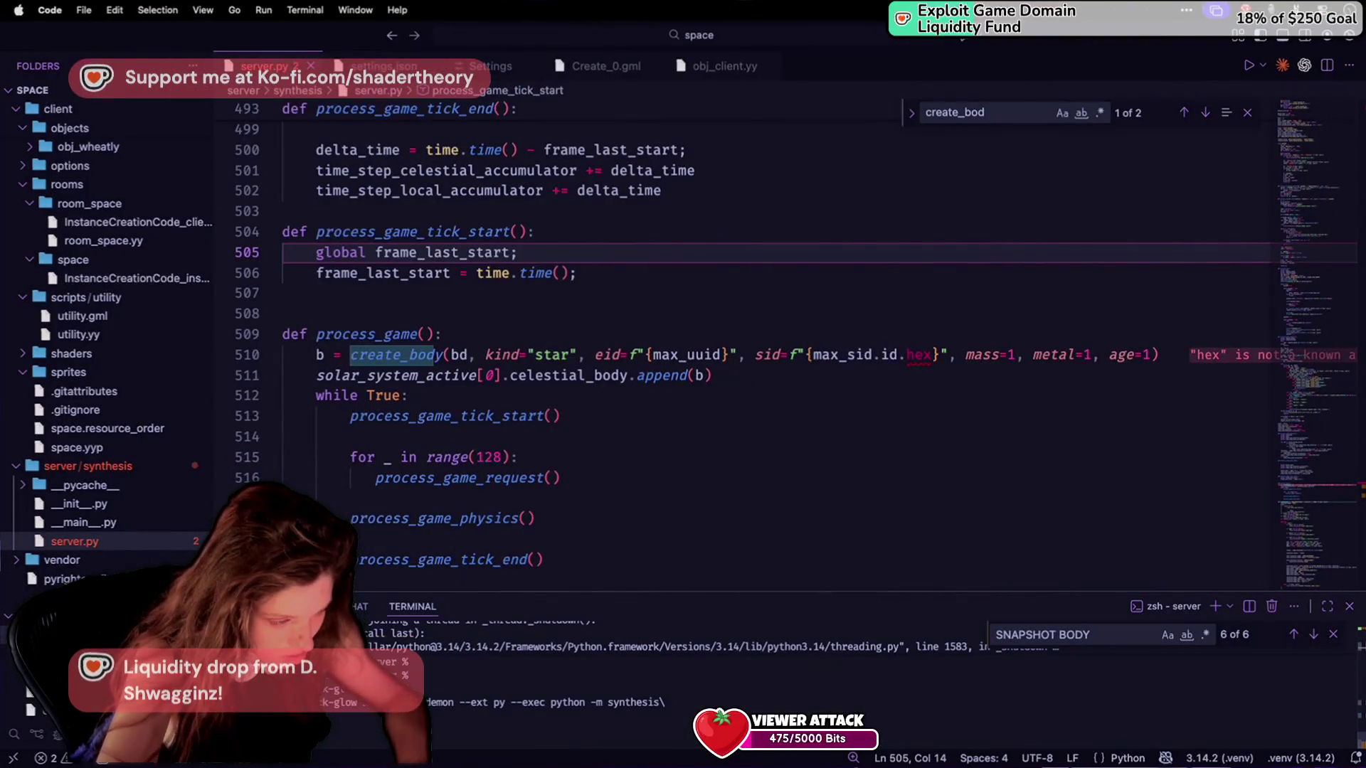
{"action": "key", "text": "super+Tab"}
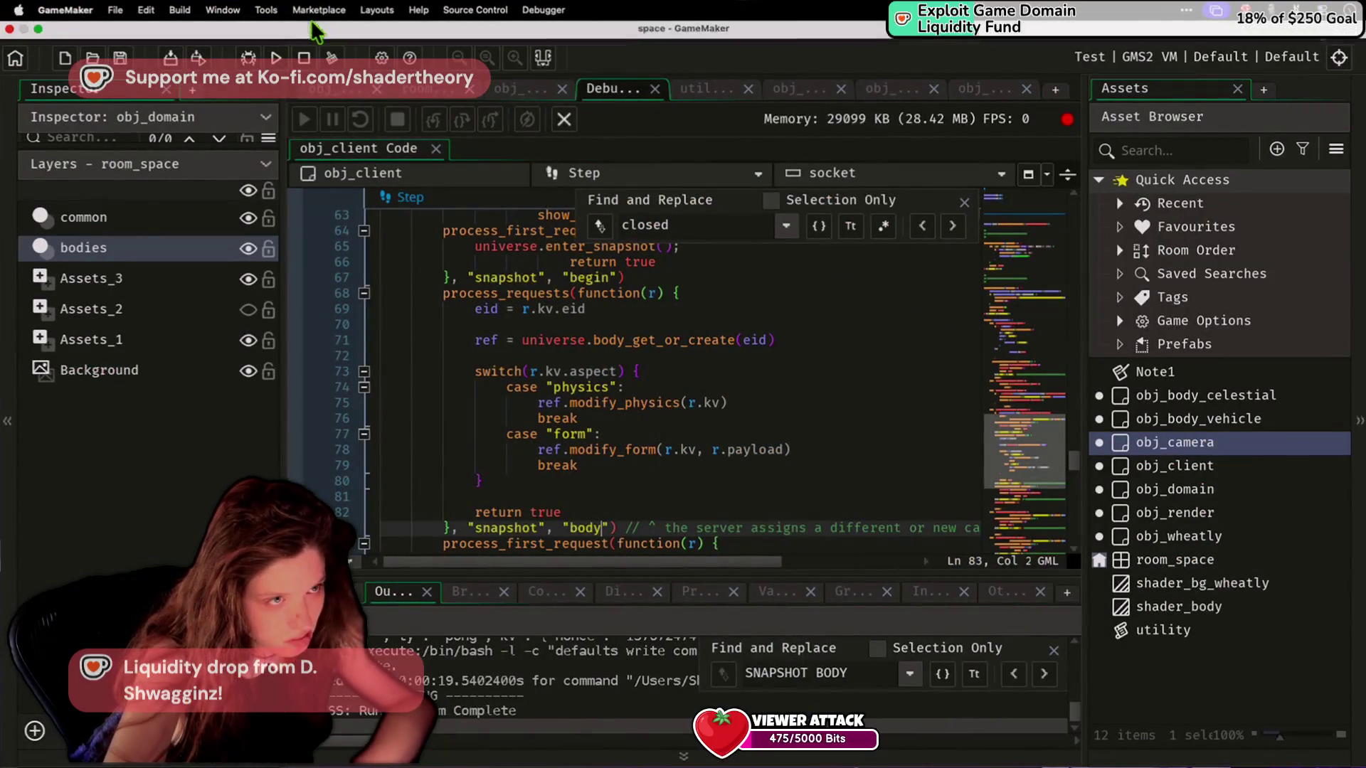
Run a fresh build of the game, then show obj_body_vehicle's Create event code.
{"action": "left_click", "coordinate": [303, 58]}
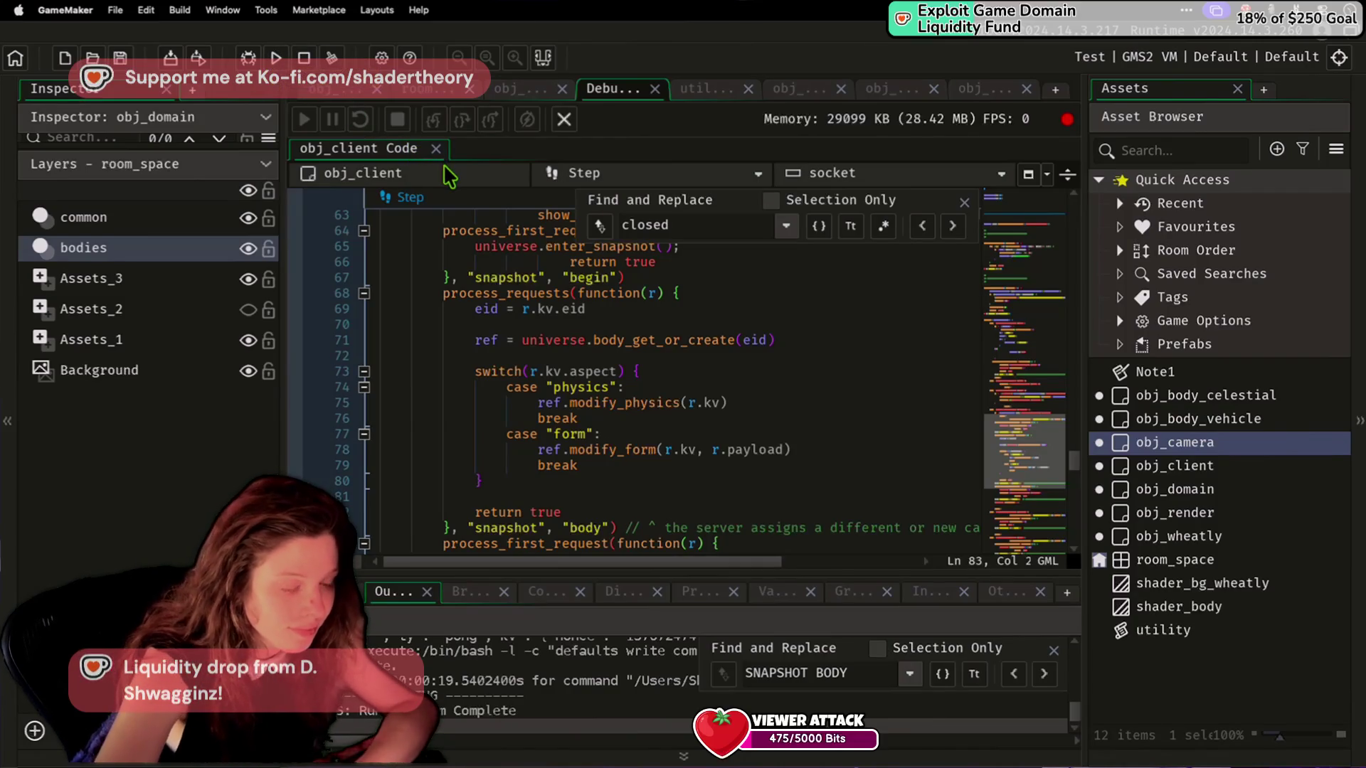
{"action": "left_click", "coordinate": [276, 58]}
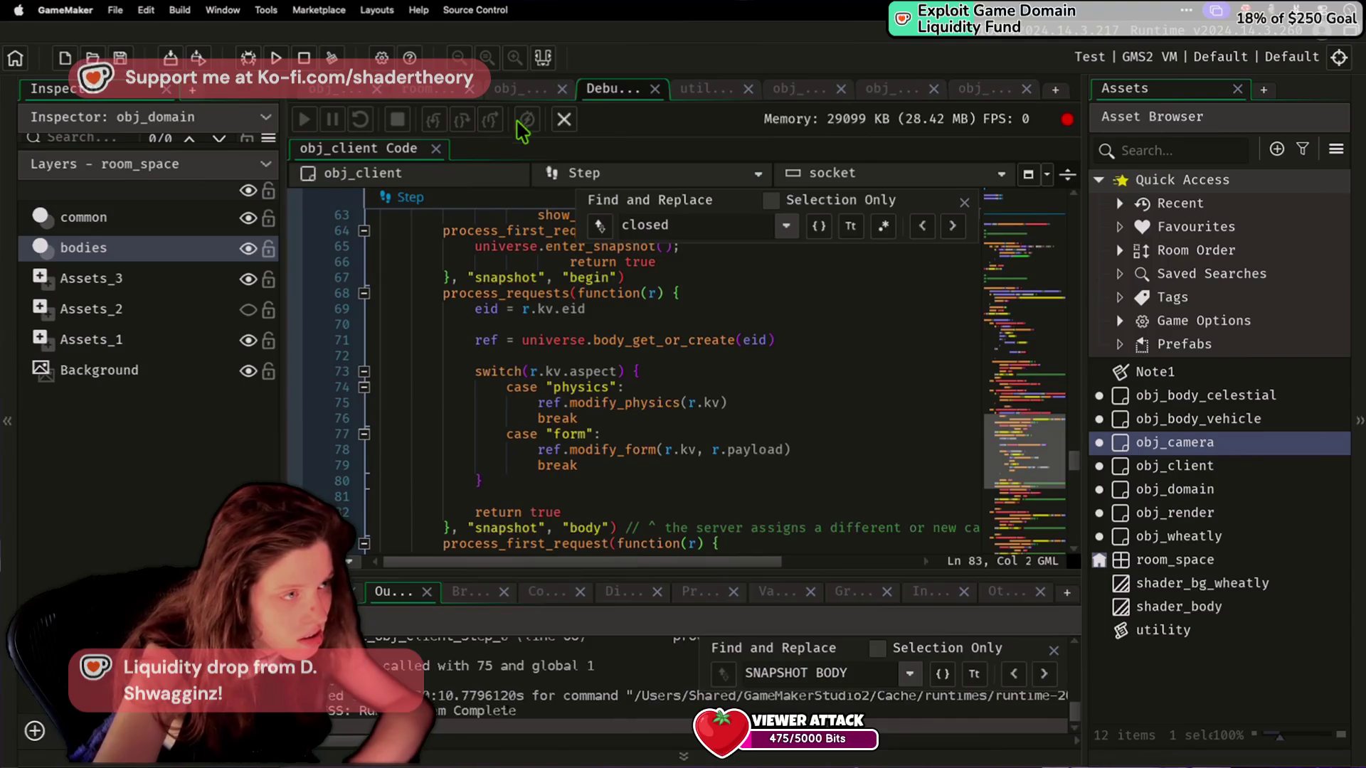
{"action": "left_click", "coordinate": [506, 90]}
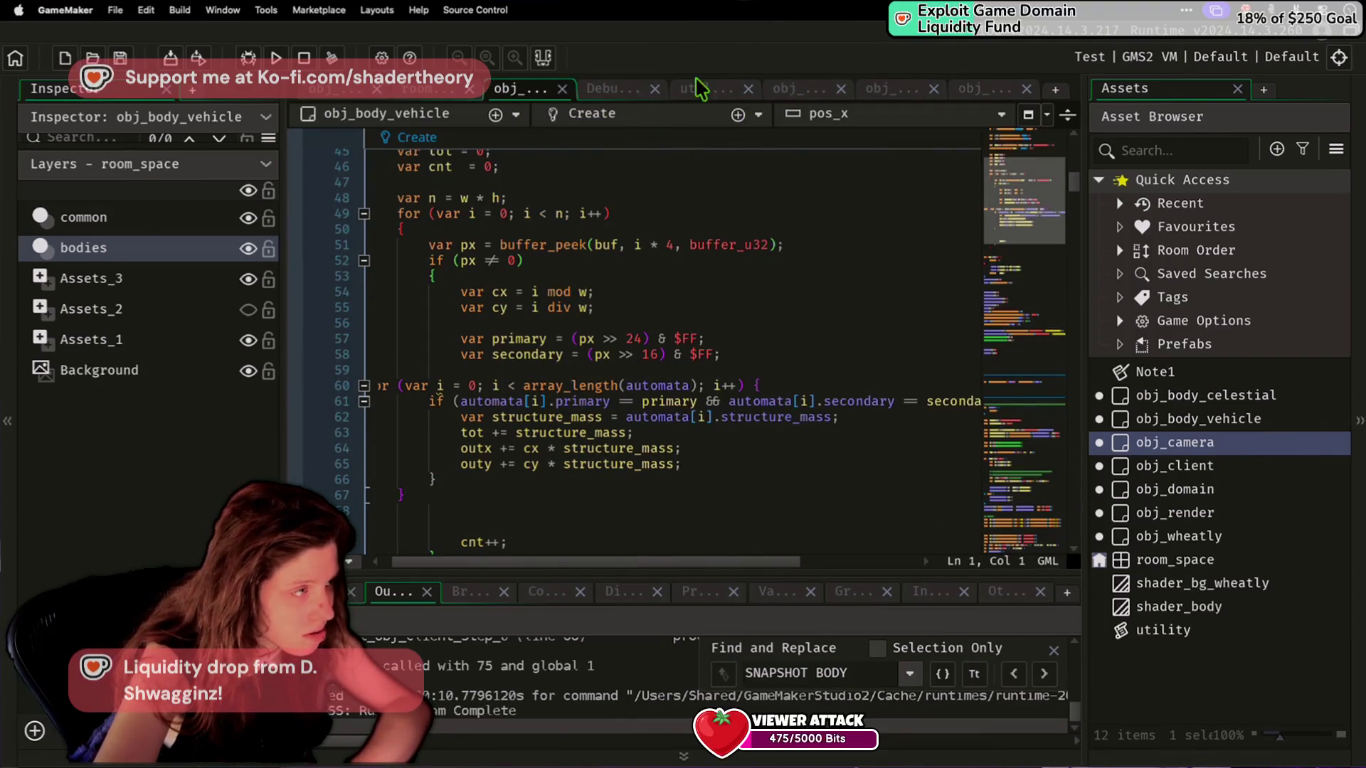
Review body_get_or_create in obj_domain's Create code, placing the cursor on line 56.
{"action": "left_click", "coordinate": [783, 89]}
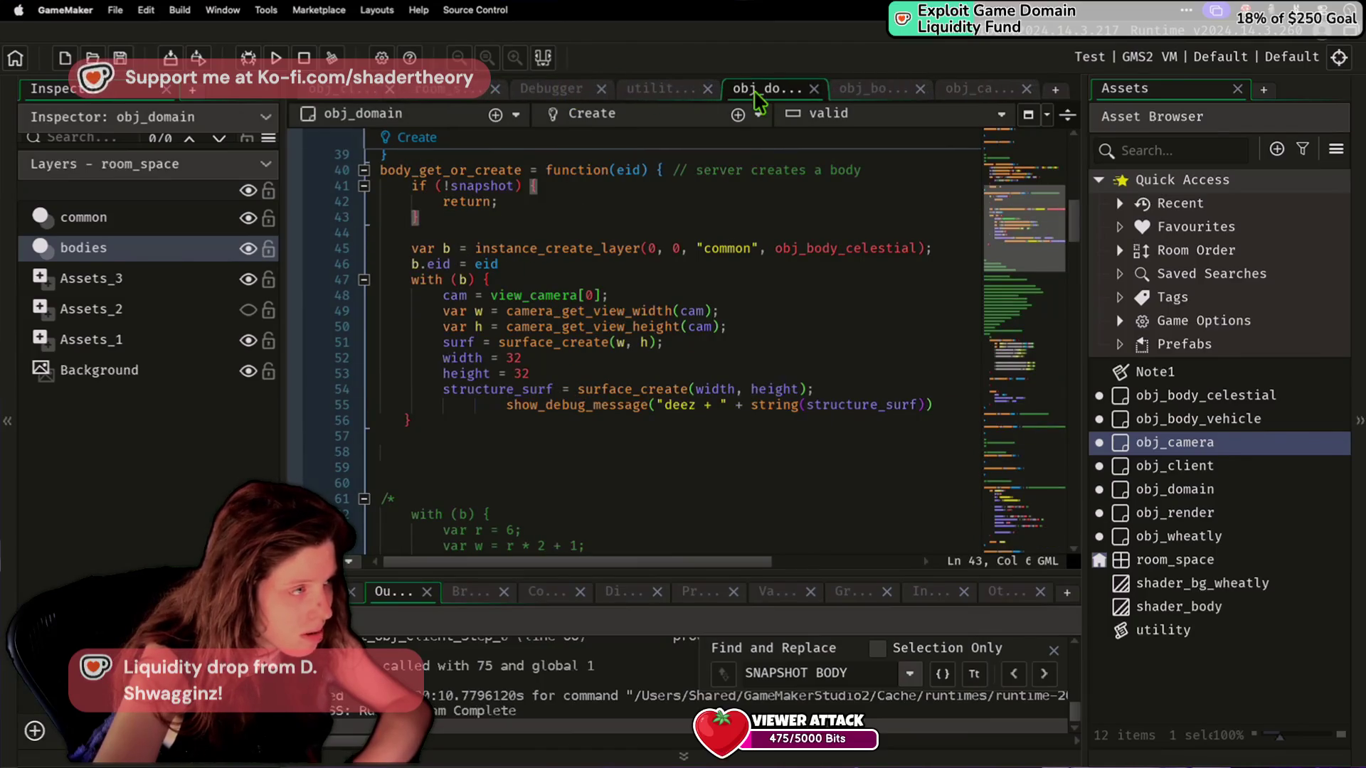
{"action": "scroll", "coordinate": [620, 343], "scroll_direction": "down", "scroll_amount": 18}
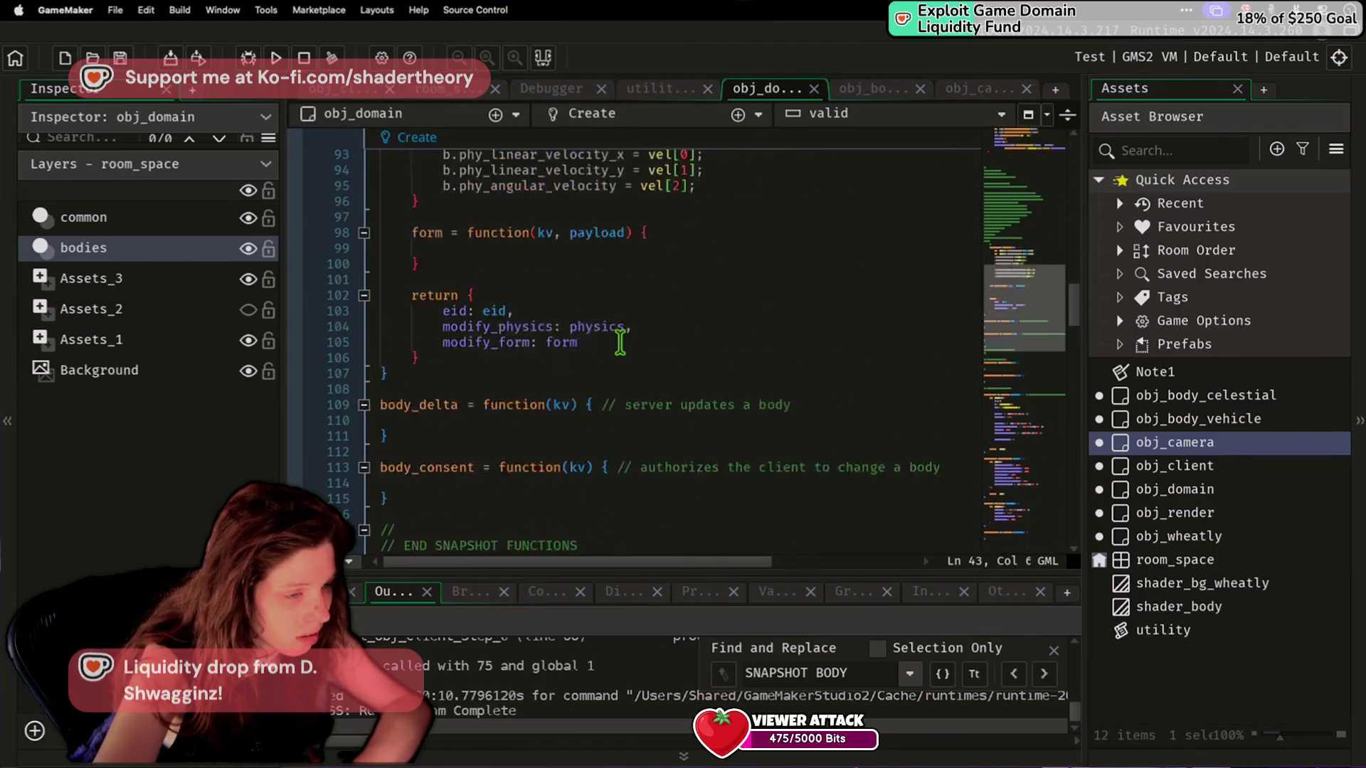
{"action": "scroll", "coordinate": [620, 342], "scroll_direction": "up", "scroll_amount": 6}
{"action": "scroll", "coordinate": [524, 350], "scroll_direction": "up", "scroll_amount": 2}
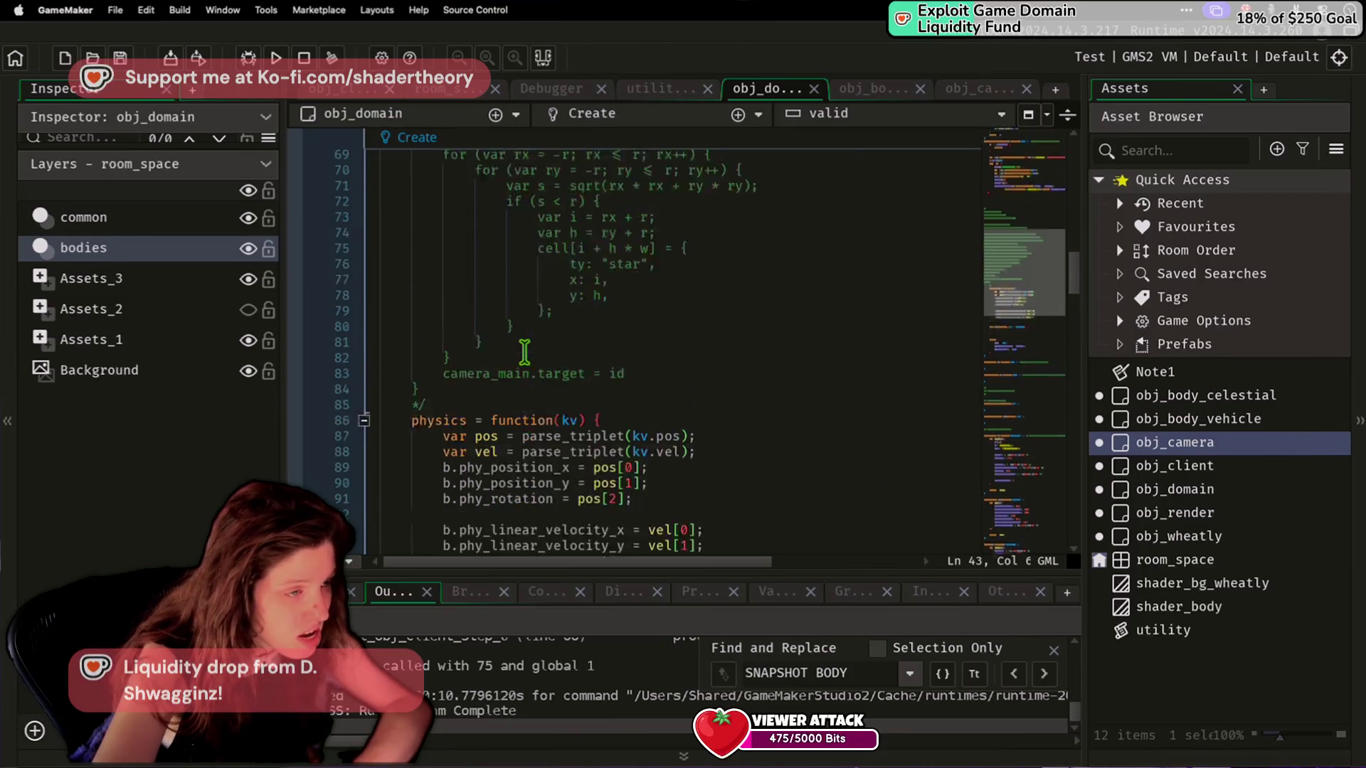
{"action": "scroll", "coordinate": [524, 350], "scroll_direction": "up", "scroll_amount": 10}
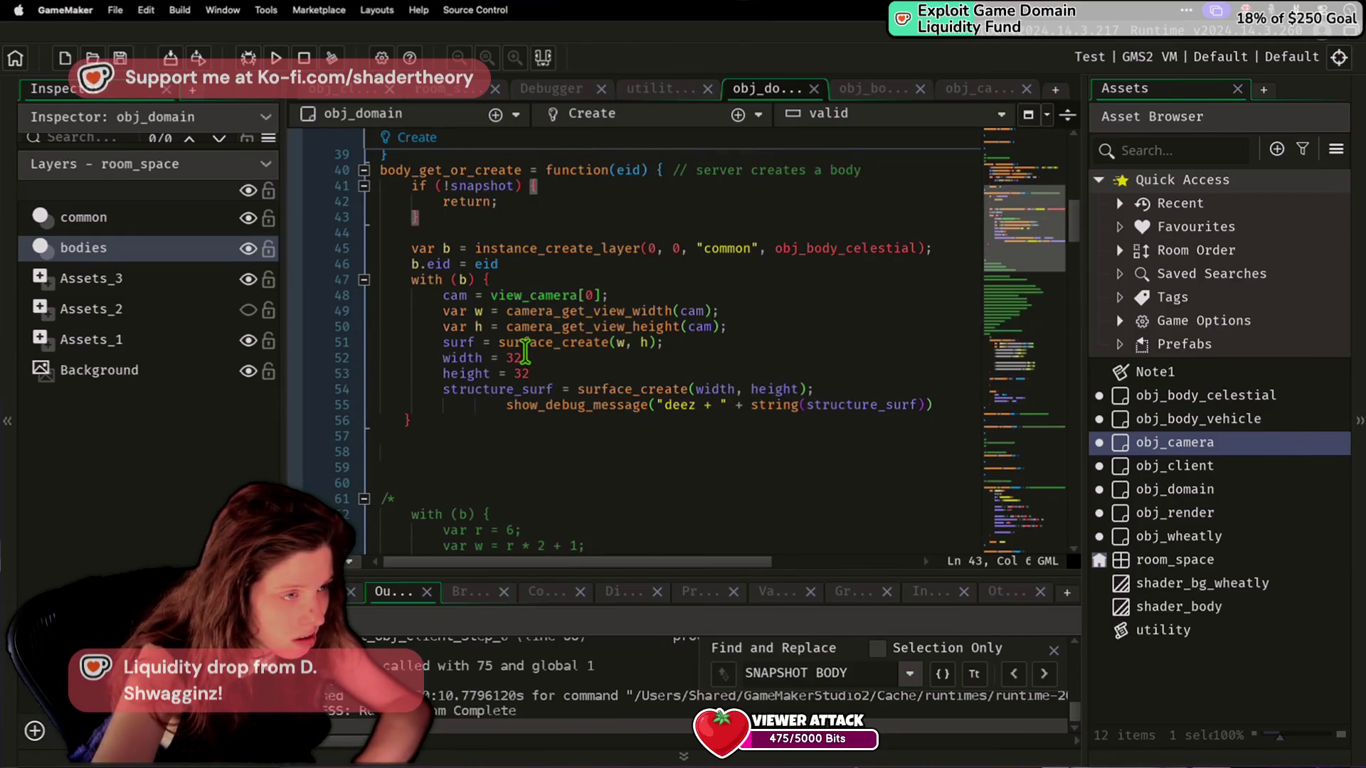
{"action": "scroll", "coordinate": [524, 350], "scroll_direction": "down", "scroll_amount": 10}
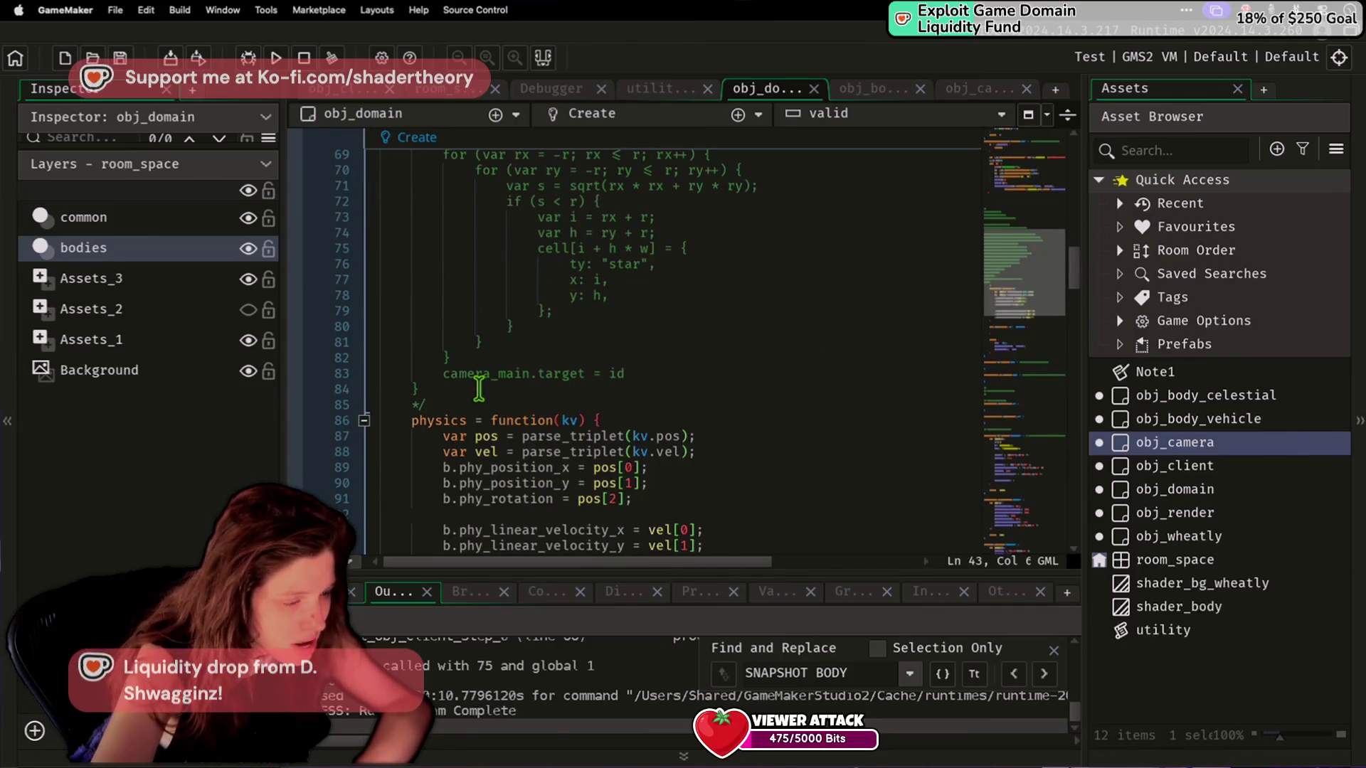
{"action": "scroll", "coordinate": [478, 386], "scroll_direction": "up", "scroll_amount": 10}
{"action": "left_click", "coordinate": [429, 421]}
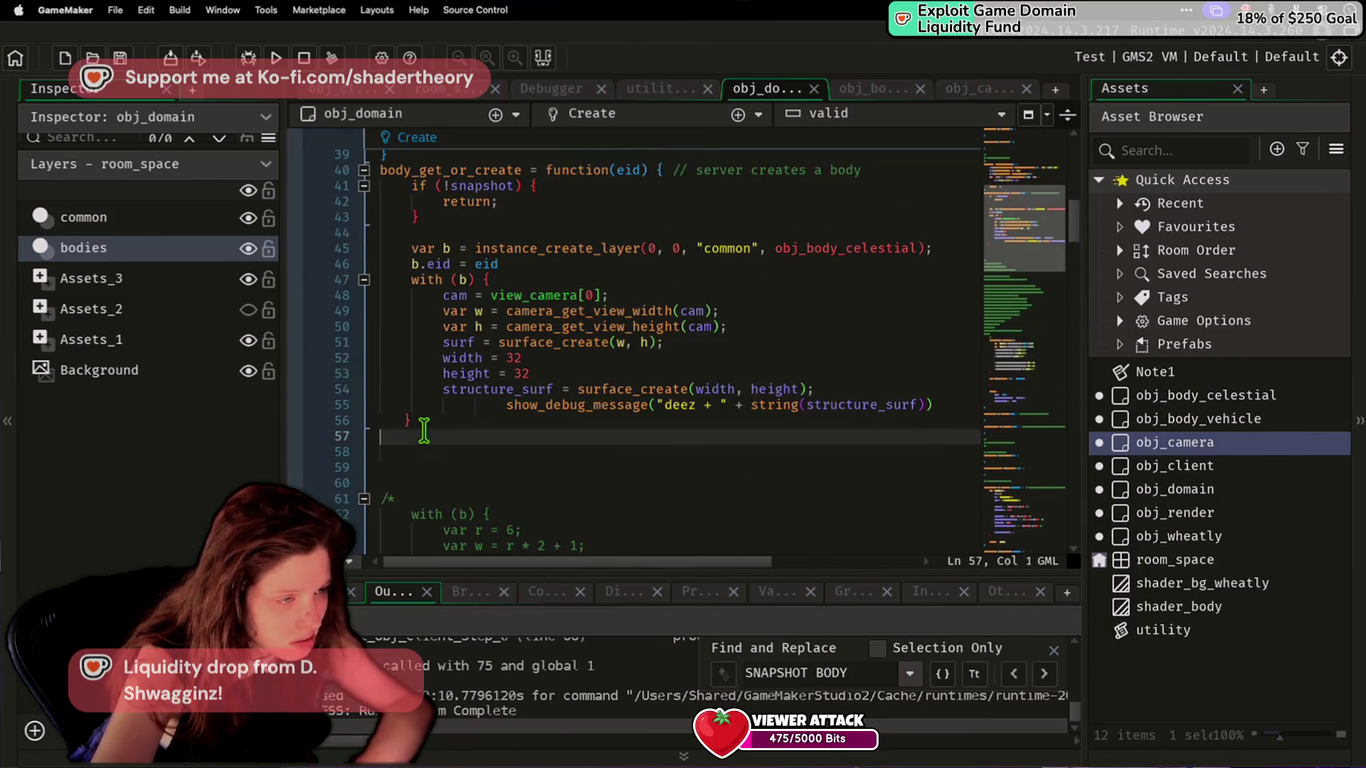
{"action": "scroll", "coordinate": [430, 420], "scroll_direction": "down", "scroll_amount": 17}
{"action": "scroll", "coordinate": [488, 396], "scroll_direction": "up", "scroll_amount": 7}
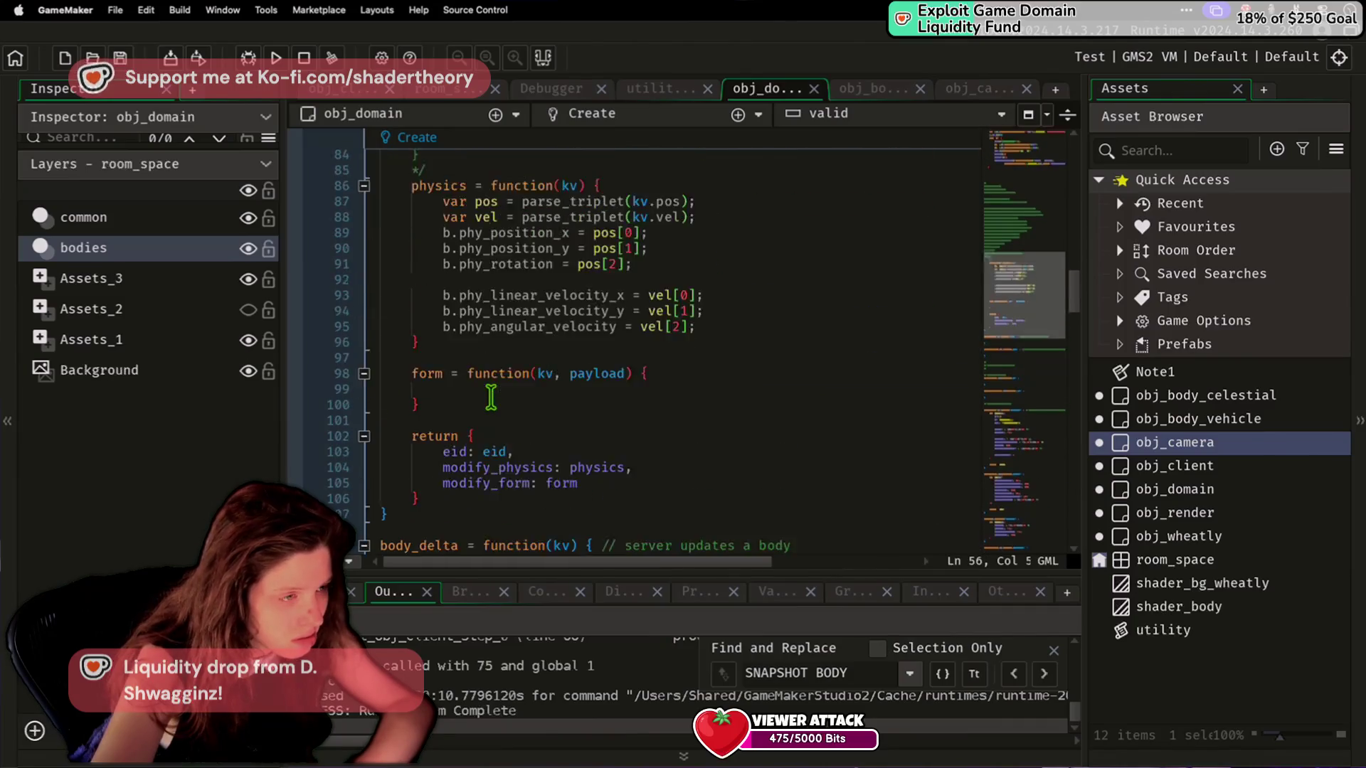
Inspect the physics snapshot function around line 88 of obj_domain's Create code.
{"action": "left_click", "coordinate": [461, 468]}
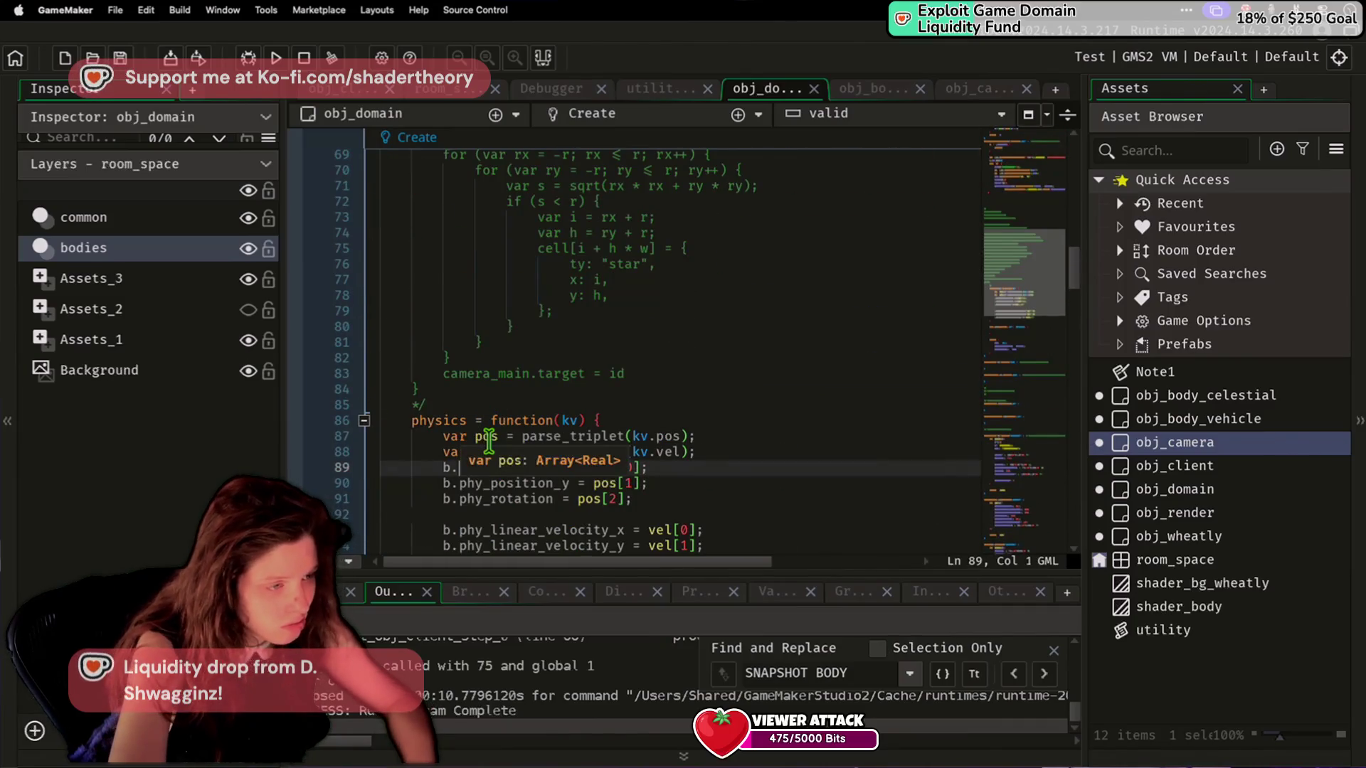
{"action": "key", "text": "Up"}
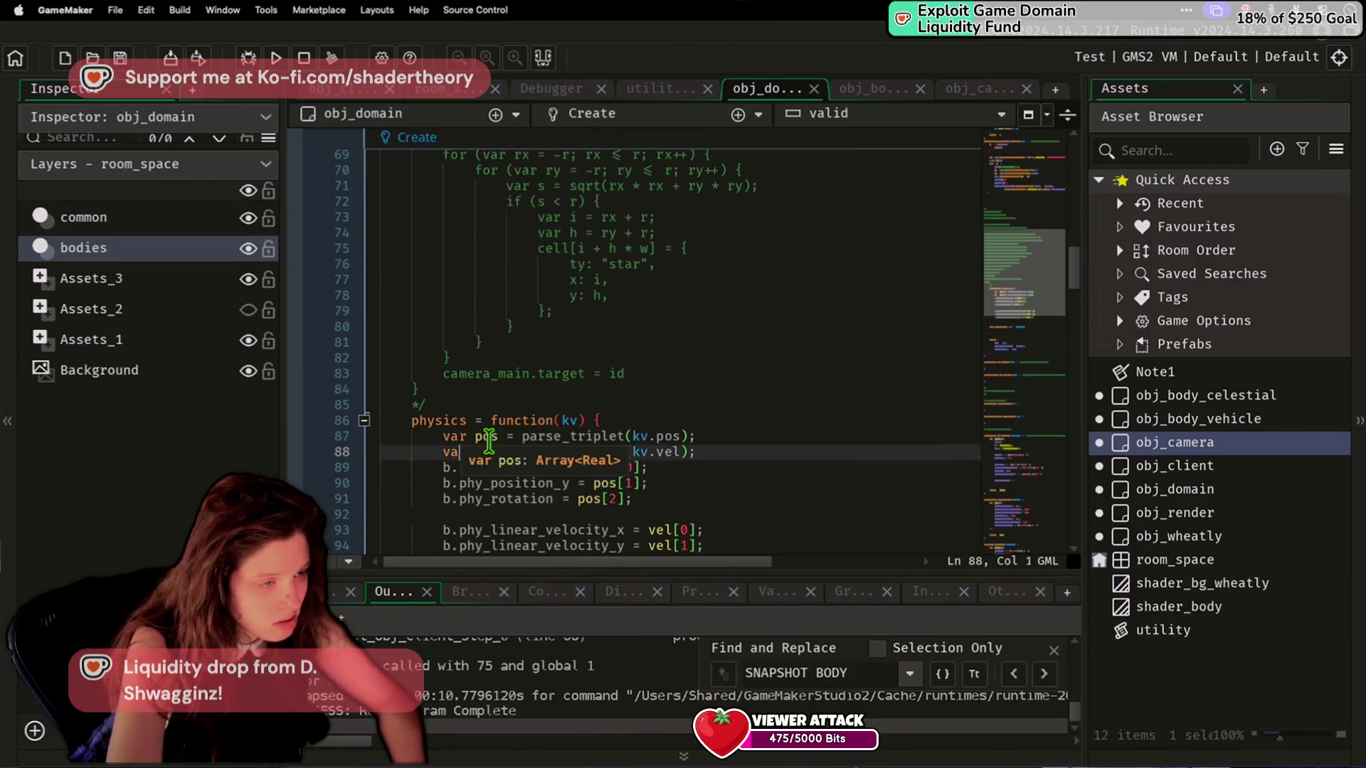
{"action": "scroll", "coordinate": [495, 394], "scroll_direction": "up", "scroll_amount": 2}
{"action": "scroll", "coordinate": [498, 395], "scroll_direction": "up", "scroll_amount": 8}
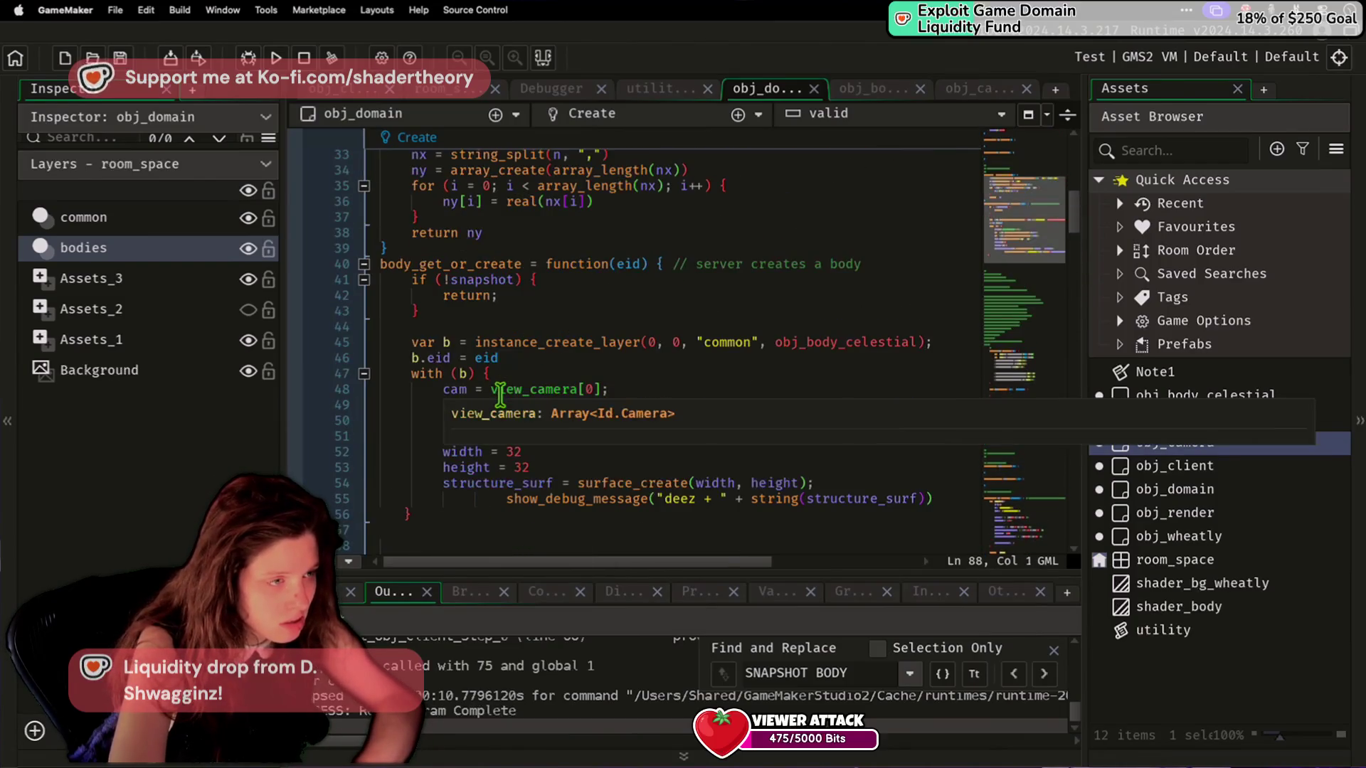
{"action": "scroll", "coordinate": [501, 396], "scroll_direction": "down", "scroll_amount": 10}
{"action": "scroll", "coordinate": [505, 398], "scroll_direction": "up", "scroll_amount": 15}
{"action": "scroll", "coordinate": [640, 419], "scroll_direction": "down", "scroll_amount": 6}
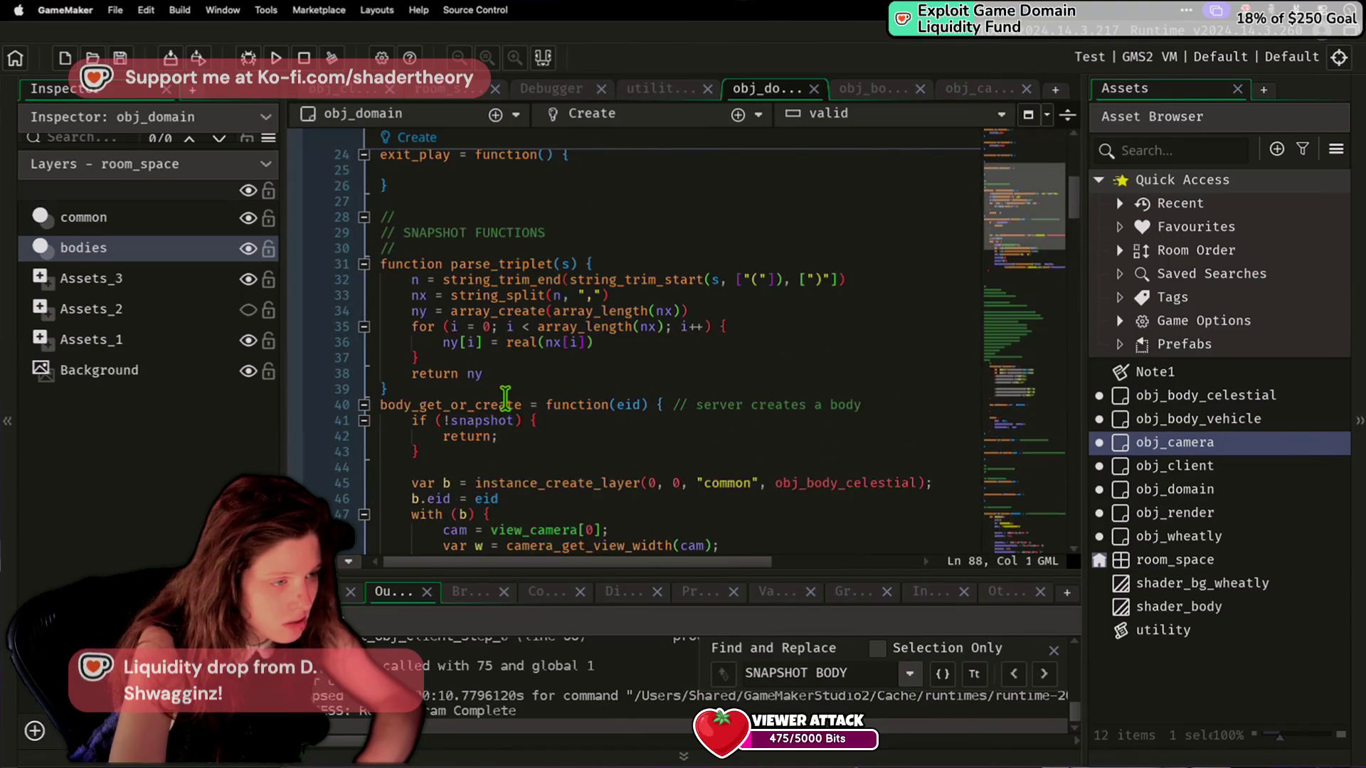
{"action": "scroll", "coordinate": [693, 431], "scroll_direction": "down", "scroll_amount": 1}
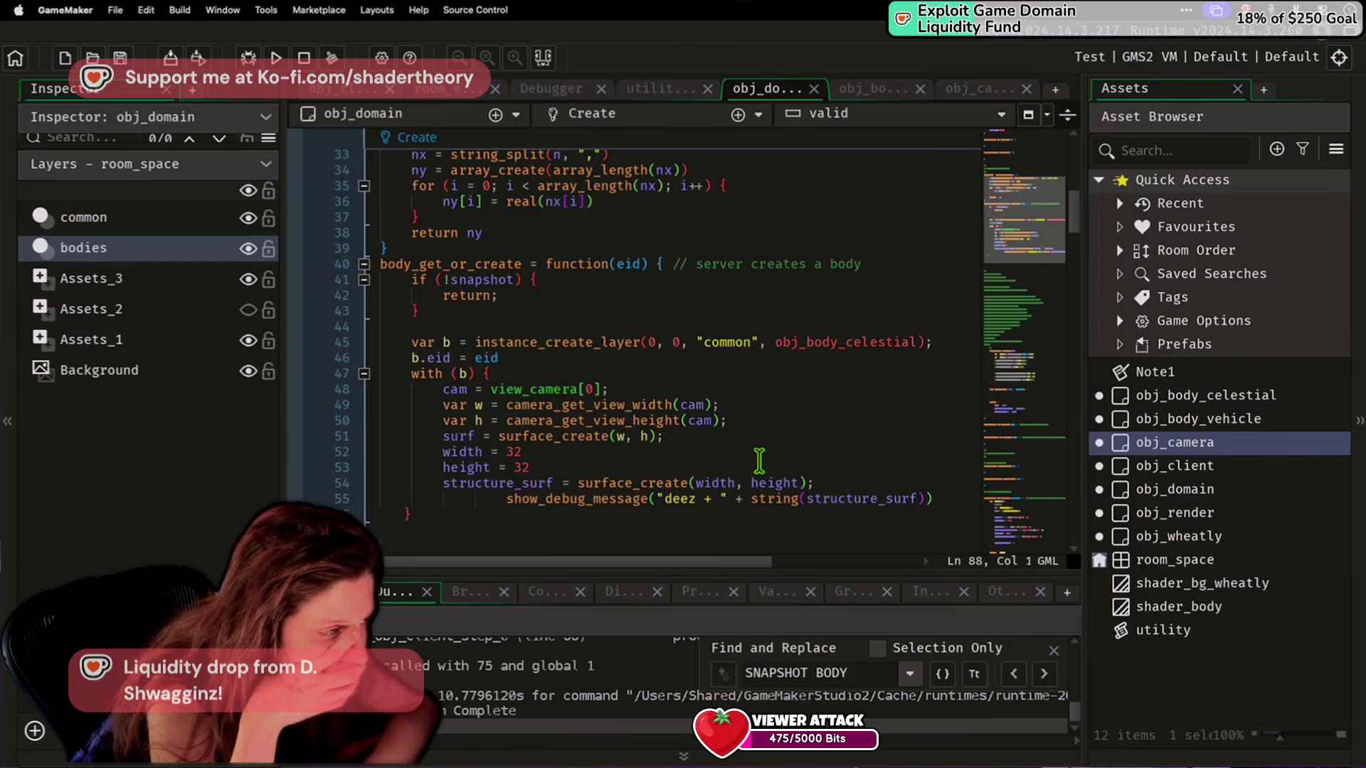
{"action": "scroll", "coordinate": [759, 462], "scroll_direction": "down", "scroll_amount": 2}
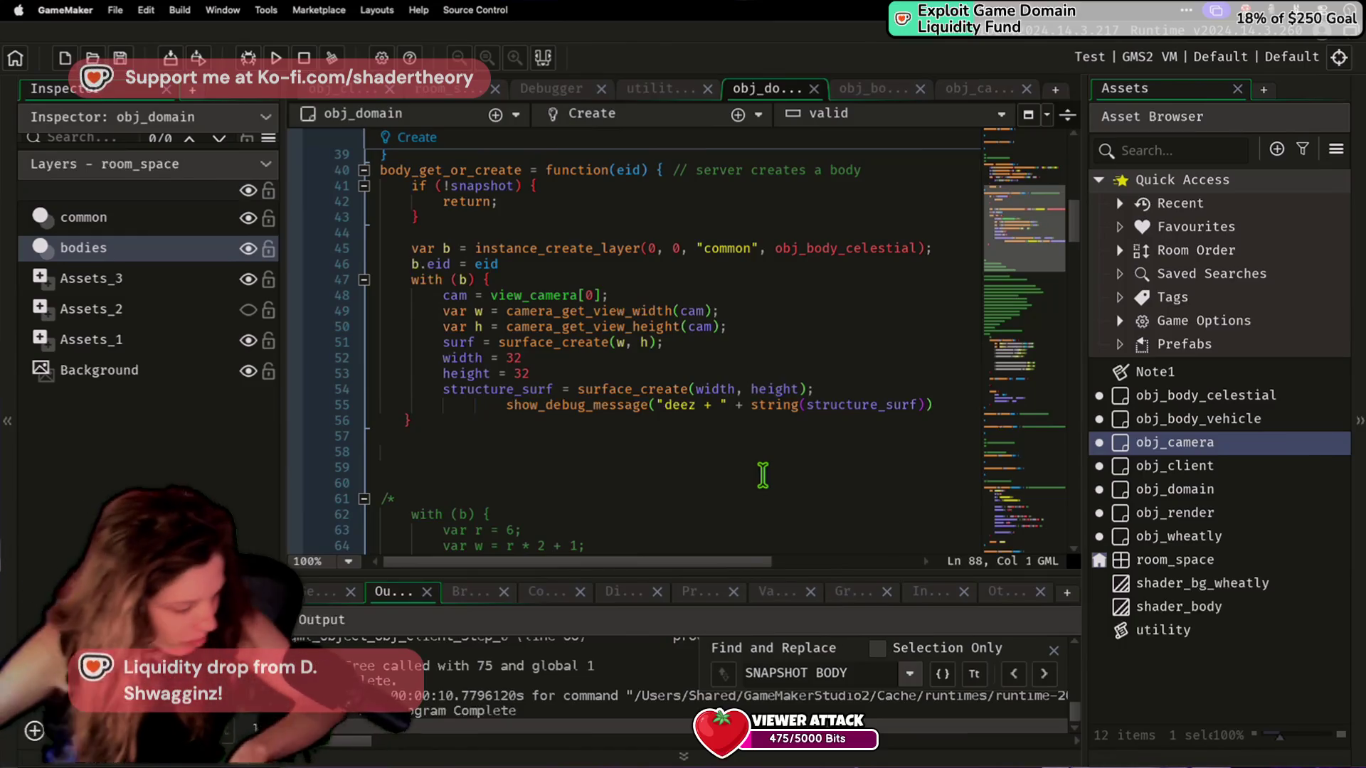
{"action": "left_click", "coordinate": [719, 459]}
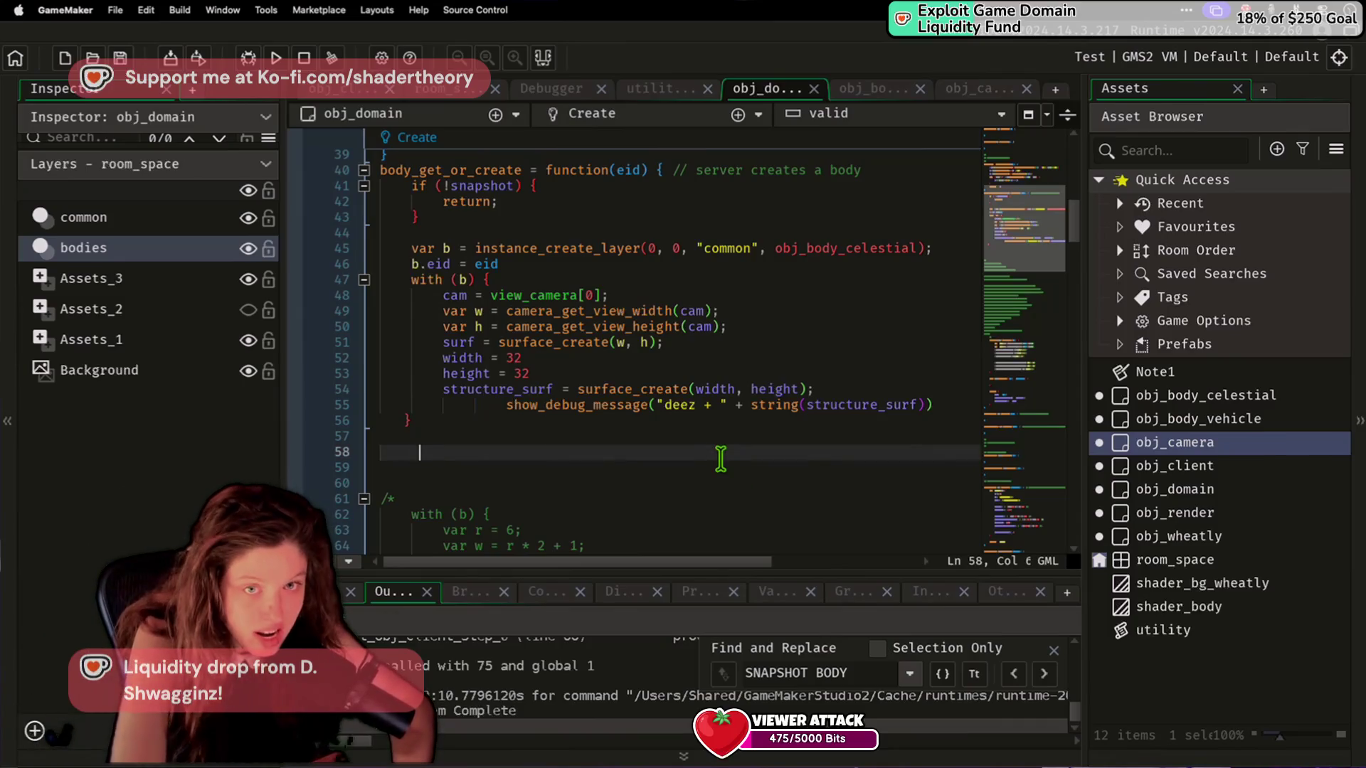
{"action": "mouse_move", "coordinate": [891, 402]}
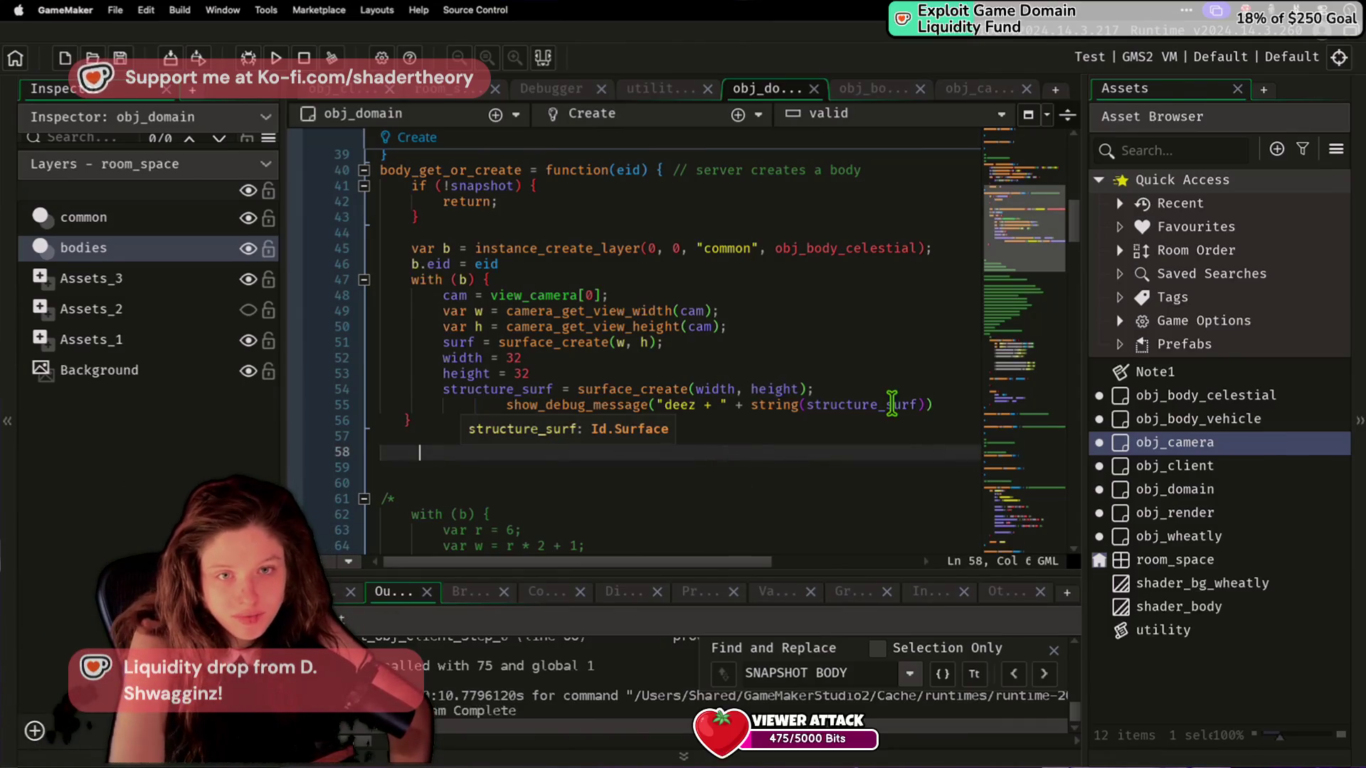